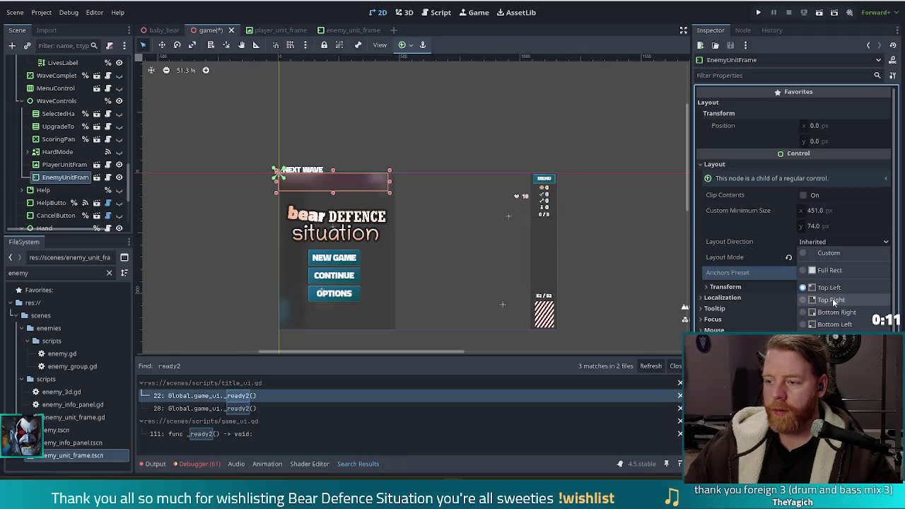
Step: Nudge EnemyUnitFrame beside the MENU panel to about position 586, 8
scroll(604, 190, up, 3)
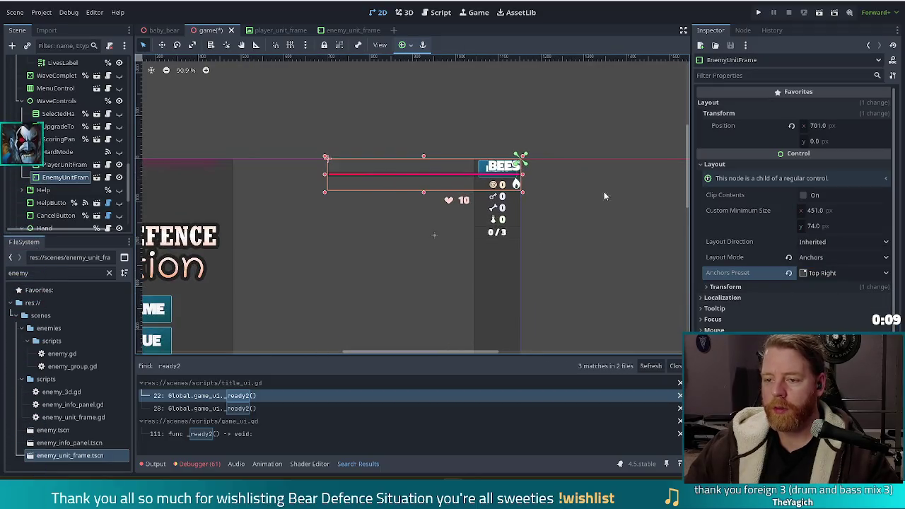
key(shift+Left)
key(shift+Left)
key(shift+Left)
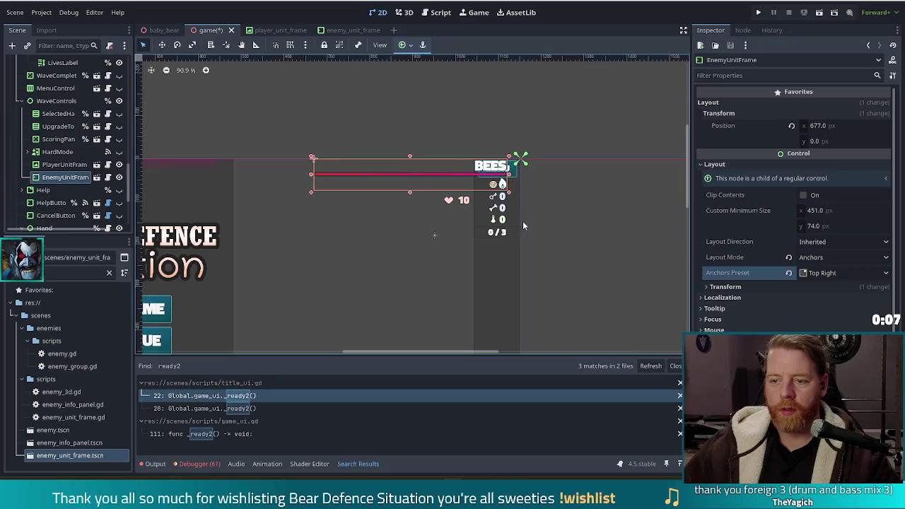
key(shift+Left)
key(shift+Left)
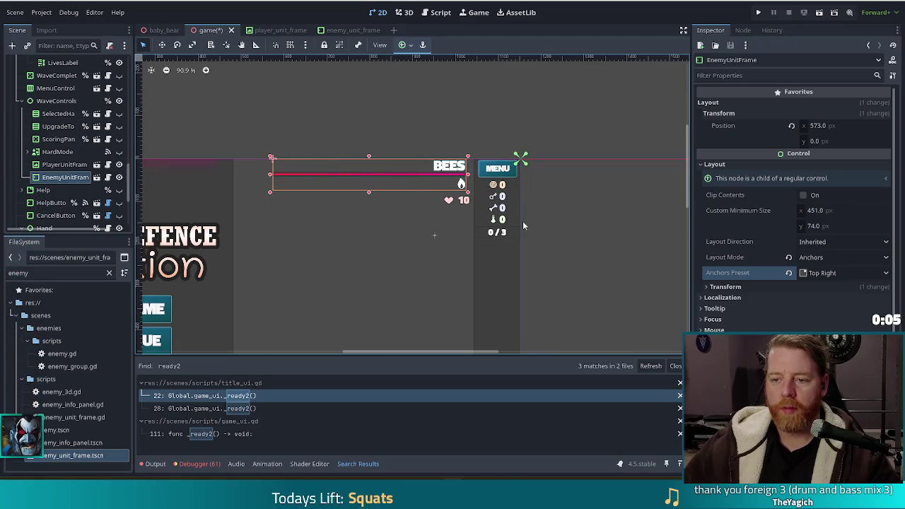
key(shift+Down)
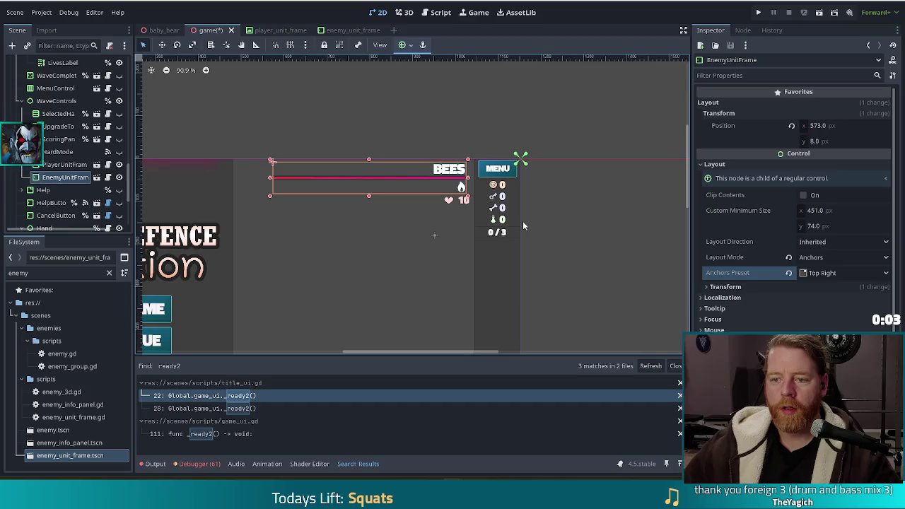
key(shift+Down)
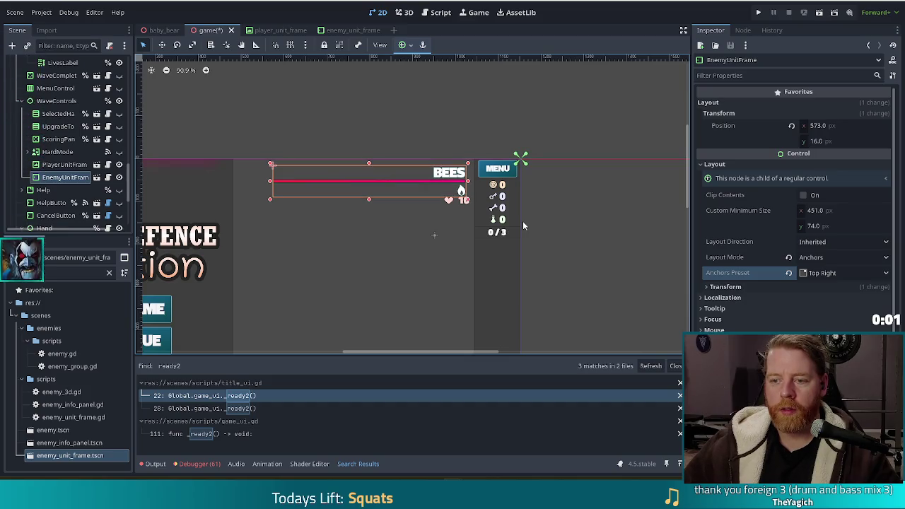
key(shift+Up)
key(shift+Right)
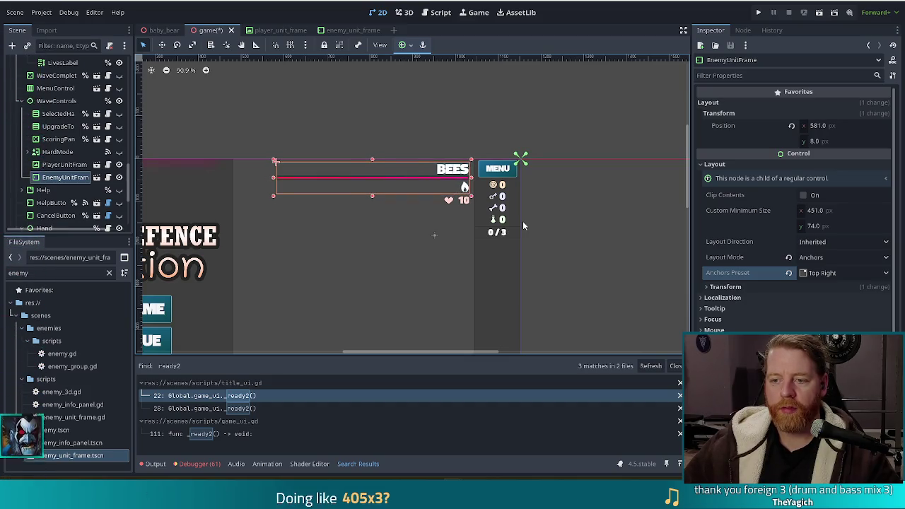
key(Right)
key(Right)
key(Right)
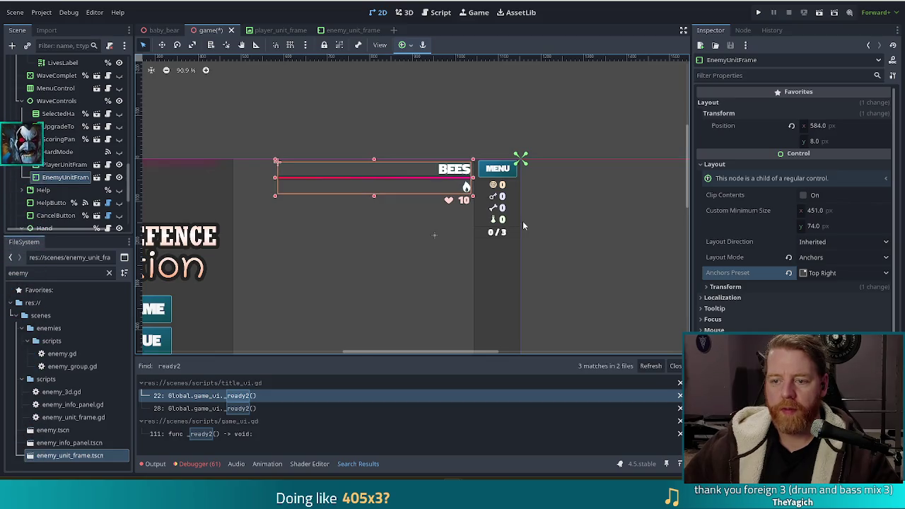
Step: Deselect the frame and save the game scene
click(585, 224)
key(ctrl+s)
scroll(306, 177, down, 6)
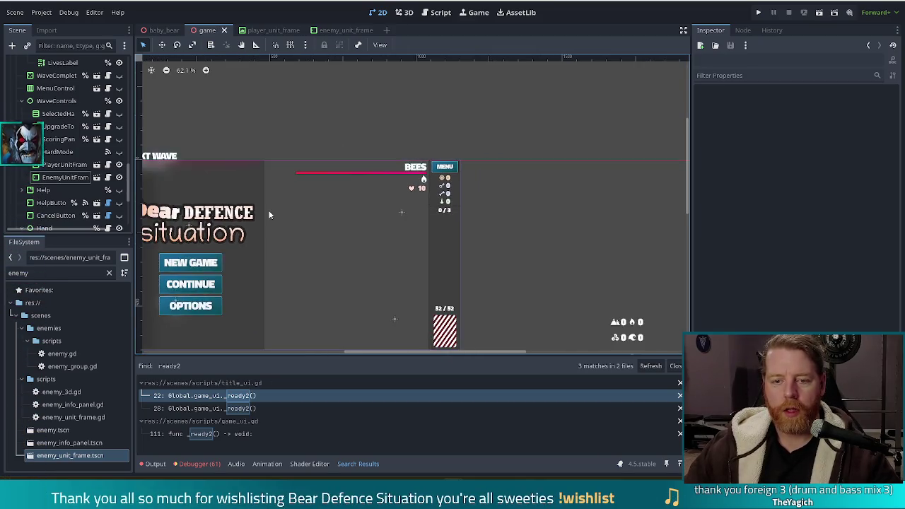
Step: Nudge PlayerUnitFrame down and right toward 24, 40, then maximize the music player
click(196, 186)
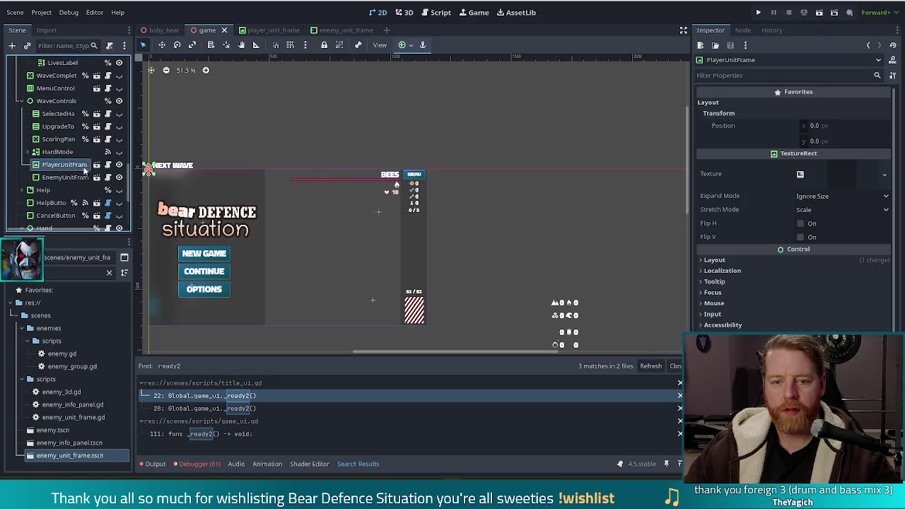
key(f)
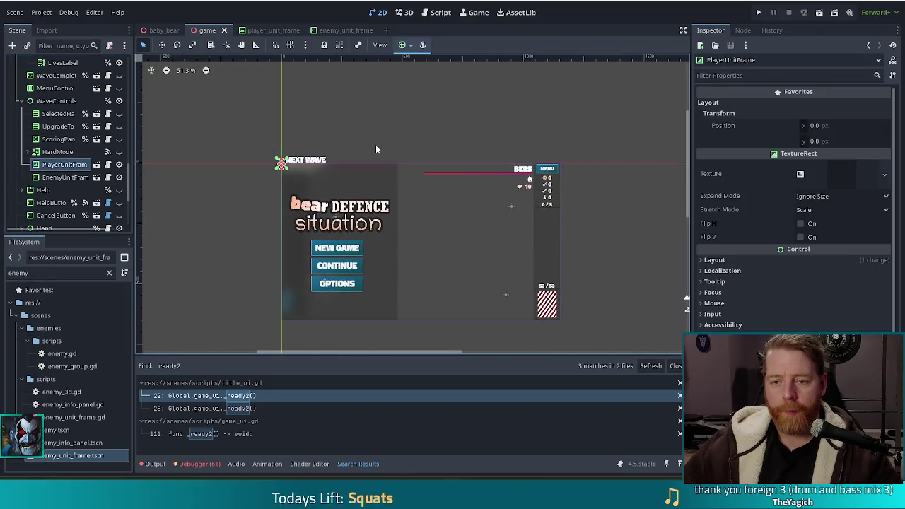
key(shift+Down)
key(shift+Down)
key(shift+Down)
key(shift+Right)
key(shift+Right)
key(shift+Right)
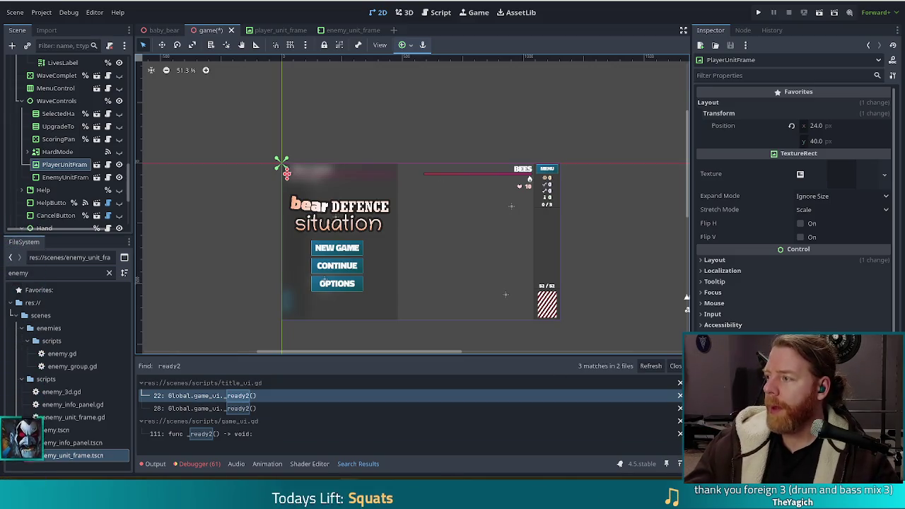
key(alt+Tab)
double_click(472, 135)
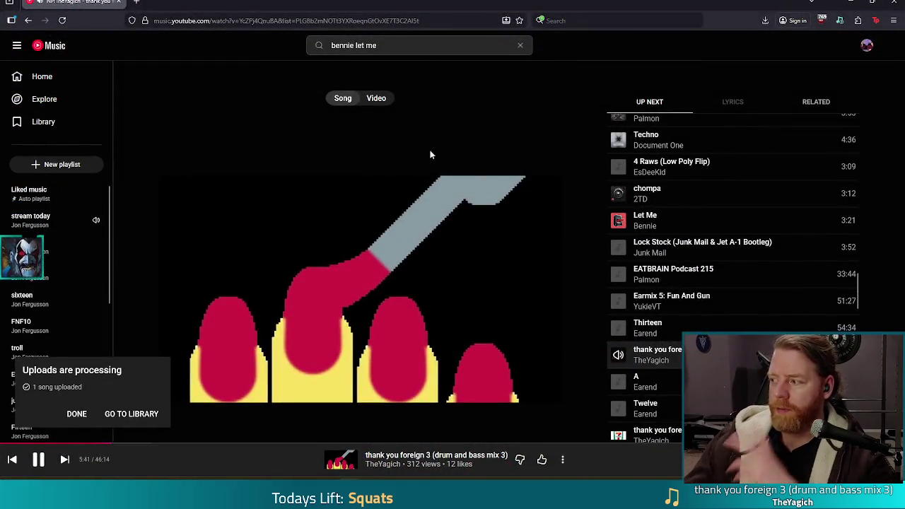
Step: List only the uploaded songs in the YouTube Music library
click(39, 127)
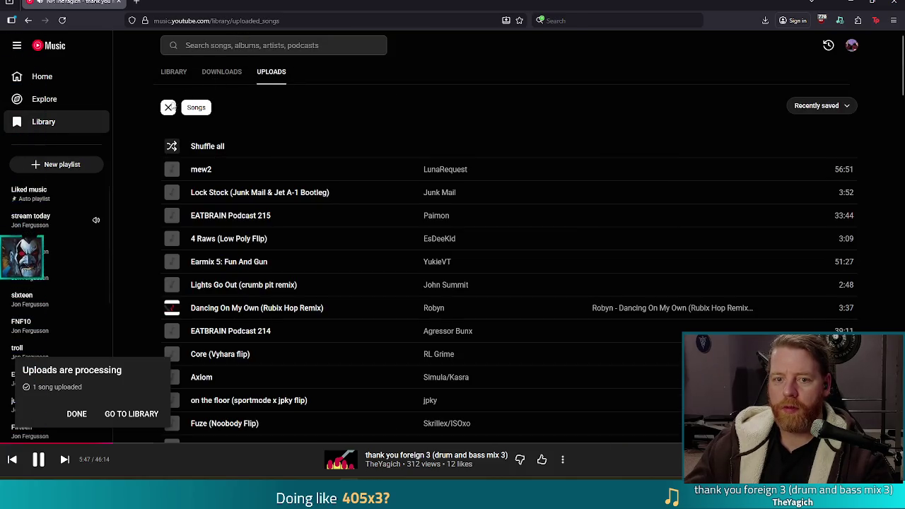
click(168, 106)
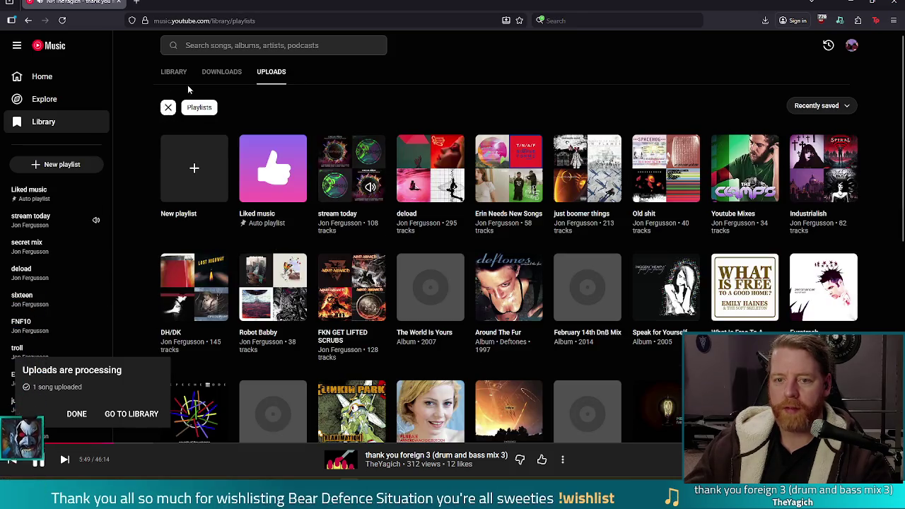
click(274, 74)
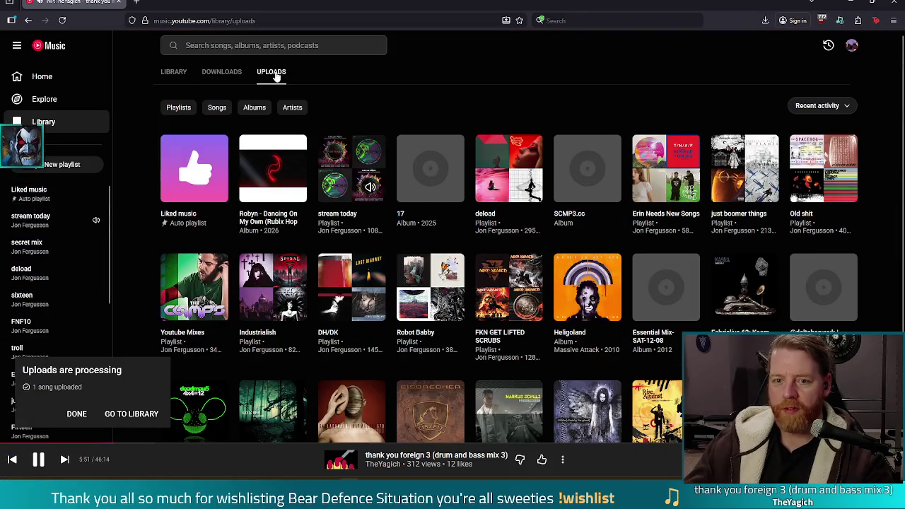
click(217, 109)
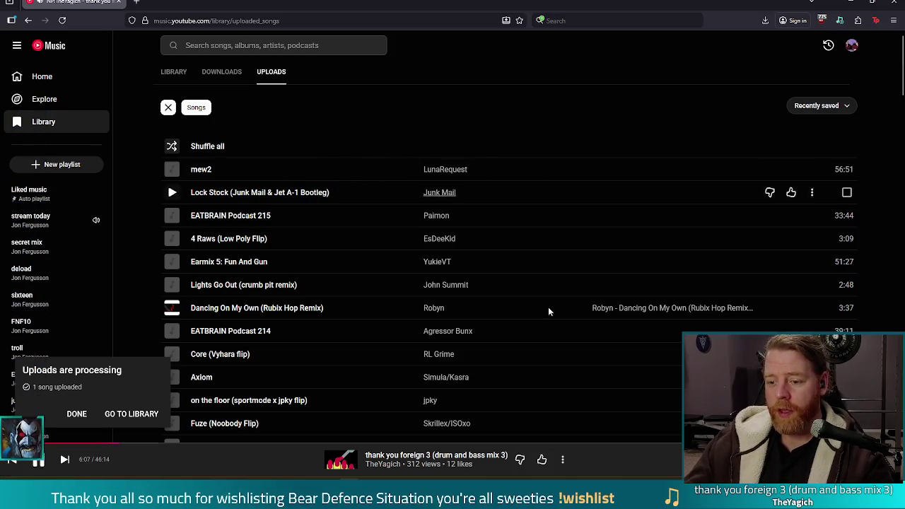
Step: Queue mew2 to play next, skip to it, and save the game scene
click(813, 171)
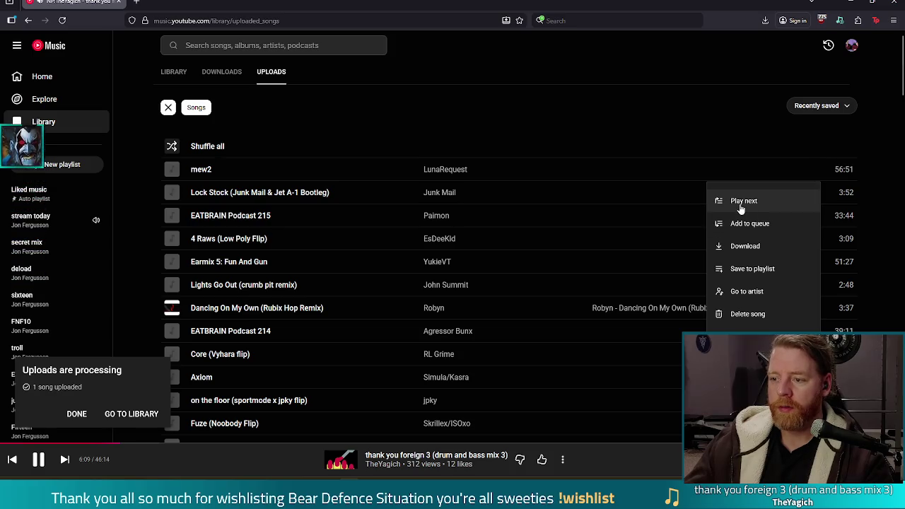
click(745, 200)
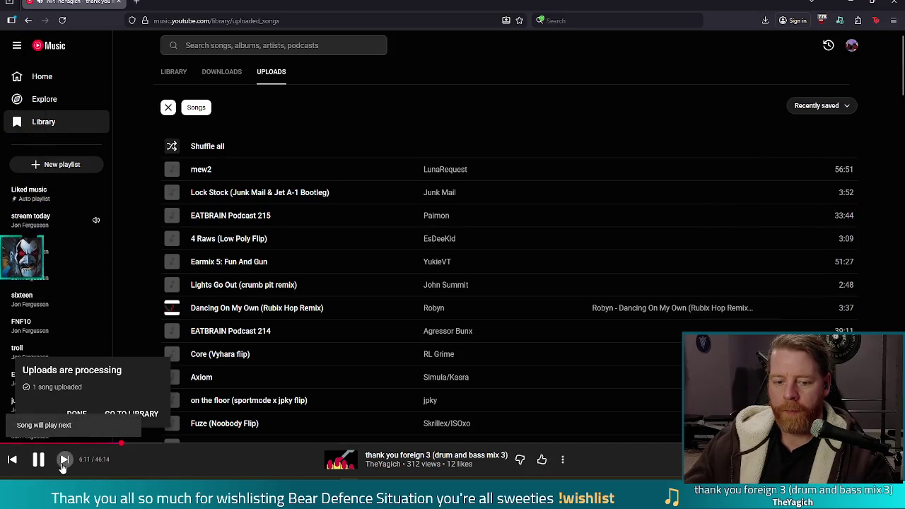
key(j)
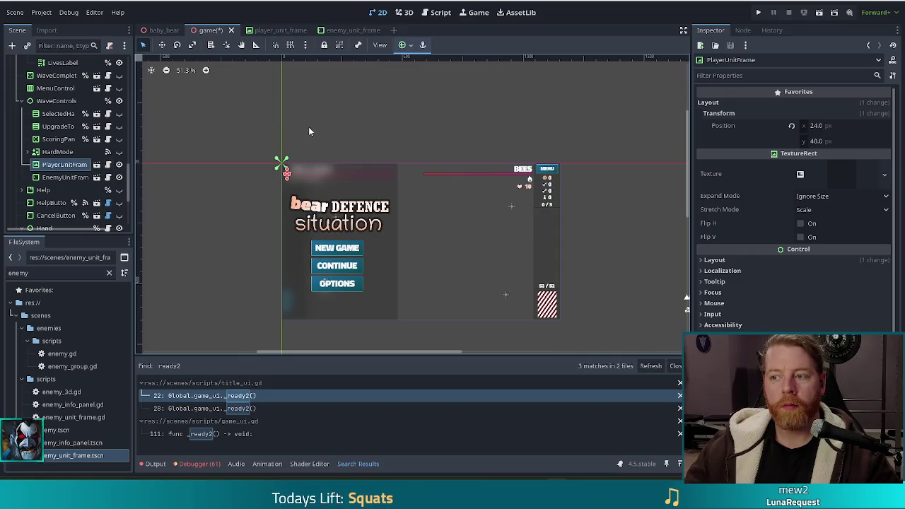
key(ctrl+s)
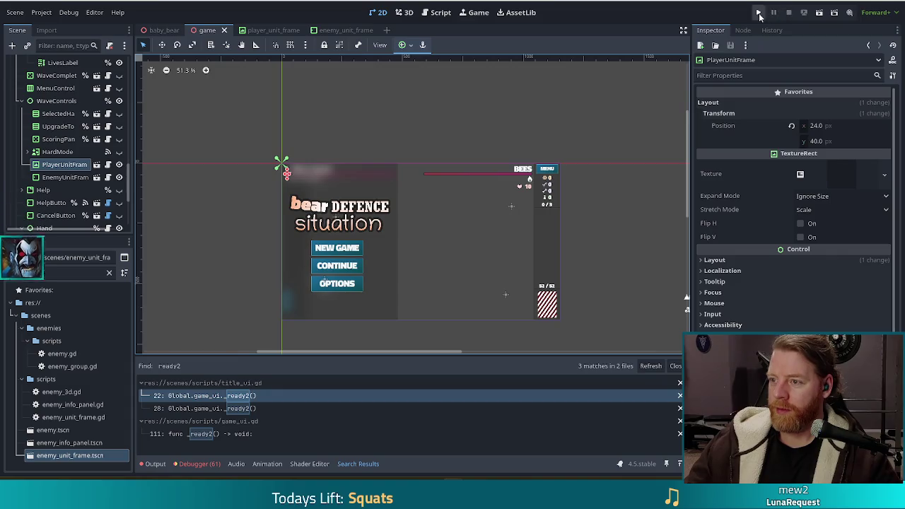
Step: Run the game, hide GameUI in the Remote tree, and start a NEW GAME
click(758, 13)
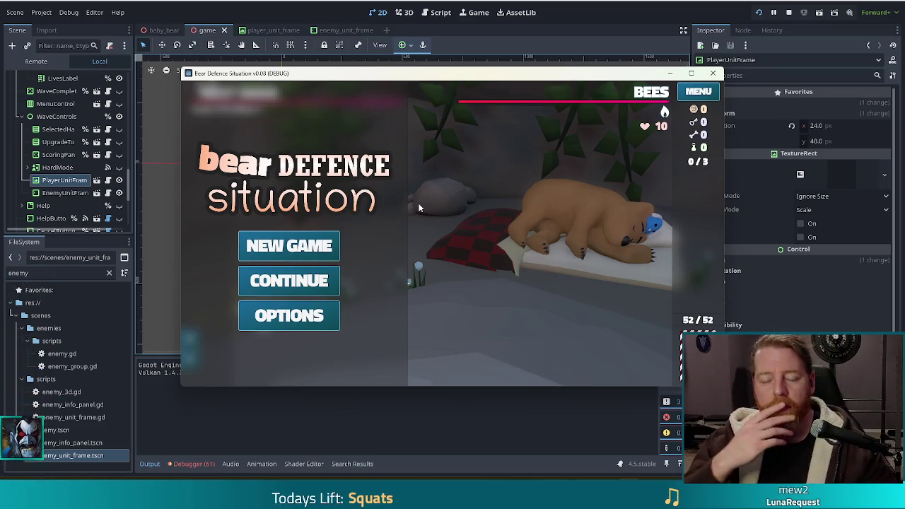
scroll(89, 170, up, 10)
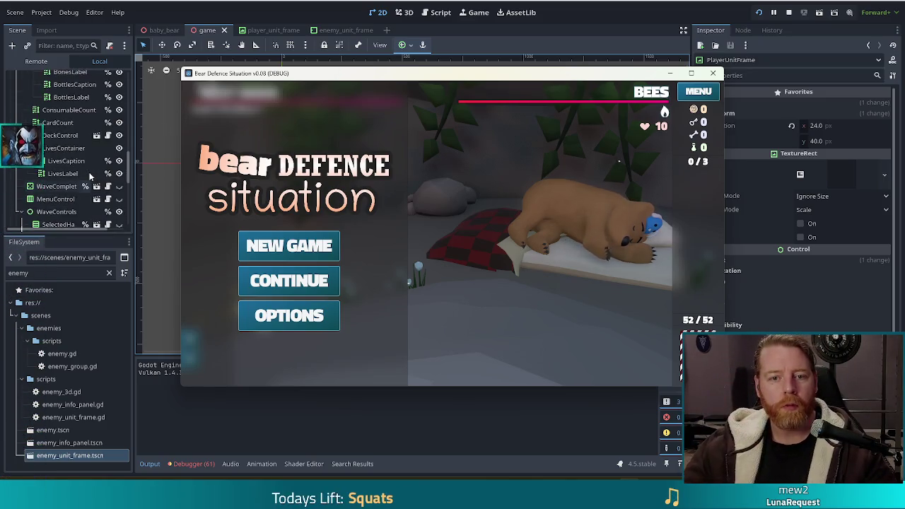
scroll(110, 148, up, 10)
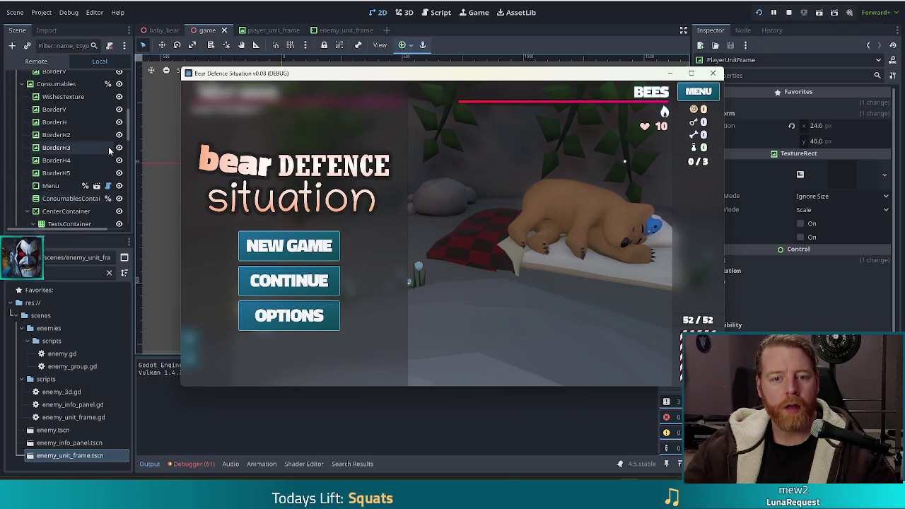
scroll(109, 131, up, 1)
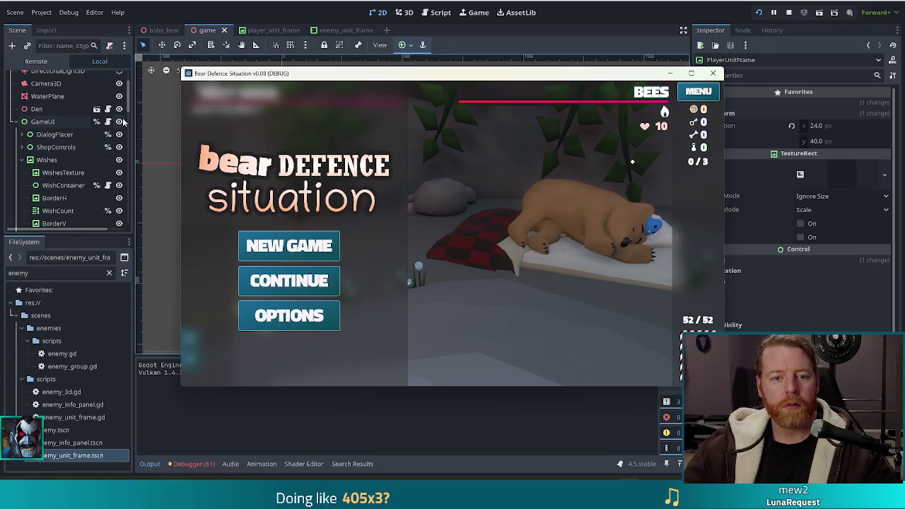
click(119, 121)
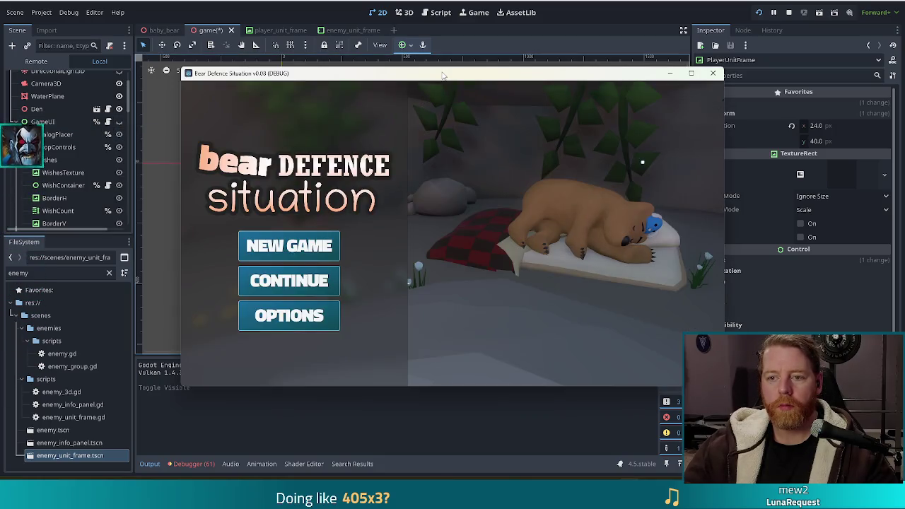
click(294, 250)
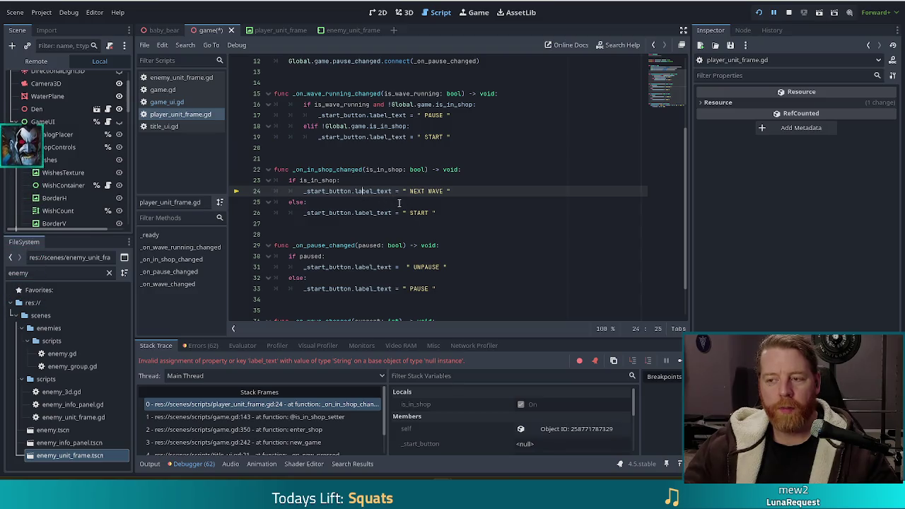
Step: Stop the debug session and save the game scene
scroll(399, 203, up, 4)
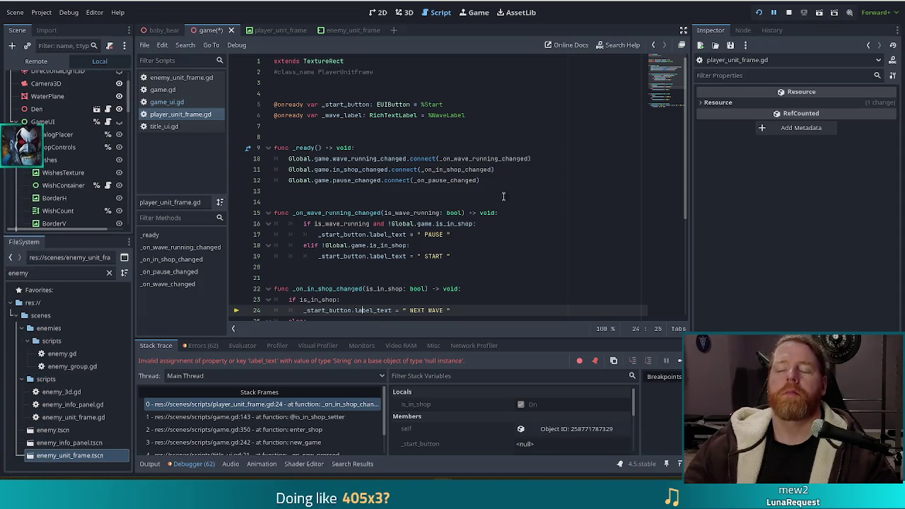
click(789, 12)
click(407, 117)
key(ctrl+s)
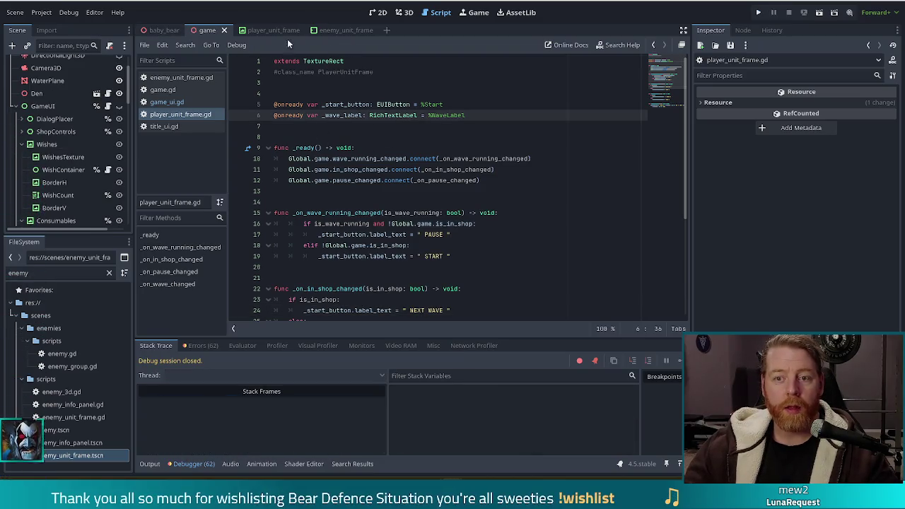
Step: In player_unit_frame, make Start and WaveLabel accessible by unique name and save
click(260, 31)
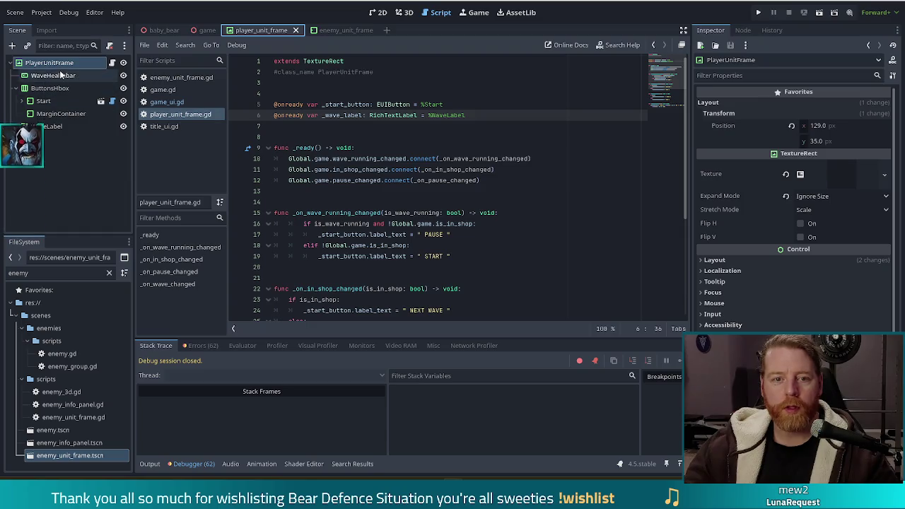
click(44, 101)
ctrl+click(53, 127)
right_click(53, 129)
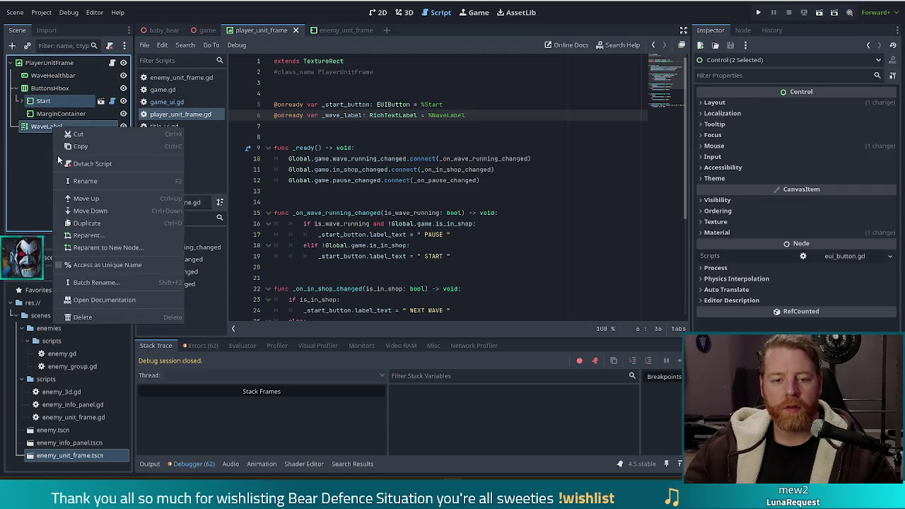
click(78, 266)
click(348, 147)
key(ctrl+s)
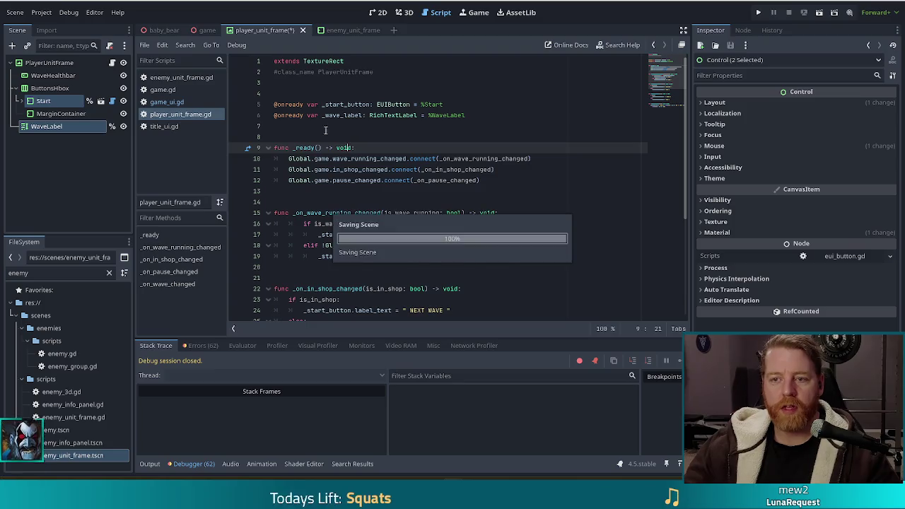
Step: Switch to the enemy_unit_frame scene and its script
click(337, 31)
scroll(426, 147, up, 5)
scroll(426, 148, down, 1)
scroll(435, 147, up, 1)
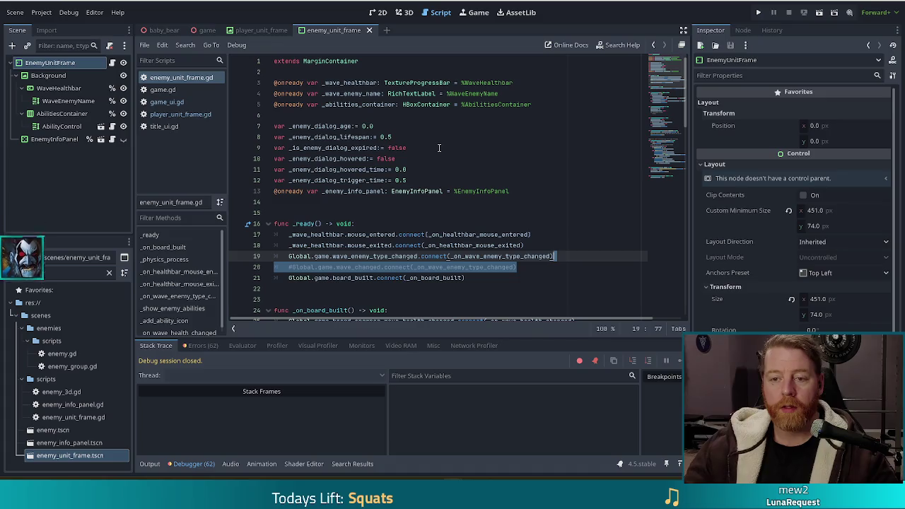
Step: Select WaveHealthbar, WaveEnemyName, AbilitiesContainer and EnemyInfoPanel, then run the project
click(63, 88)
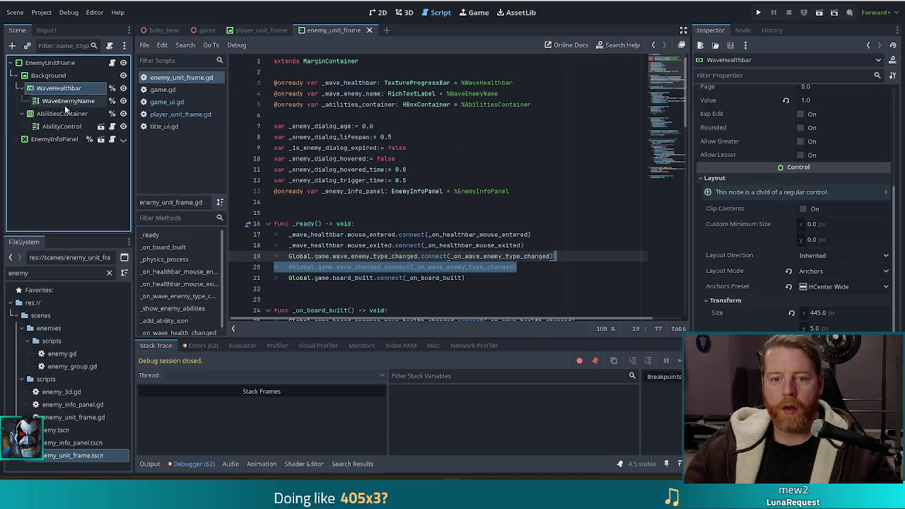
ctrl+click(71, 103)
ctrl+click(63, 115)
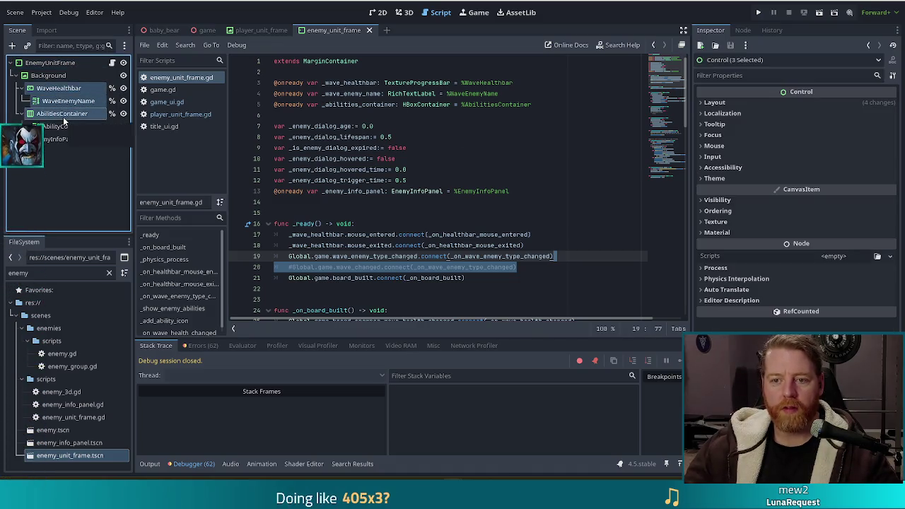
ctrl+click(53, 140)
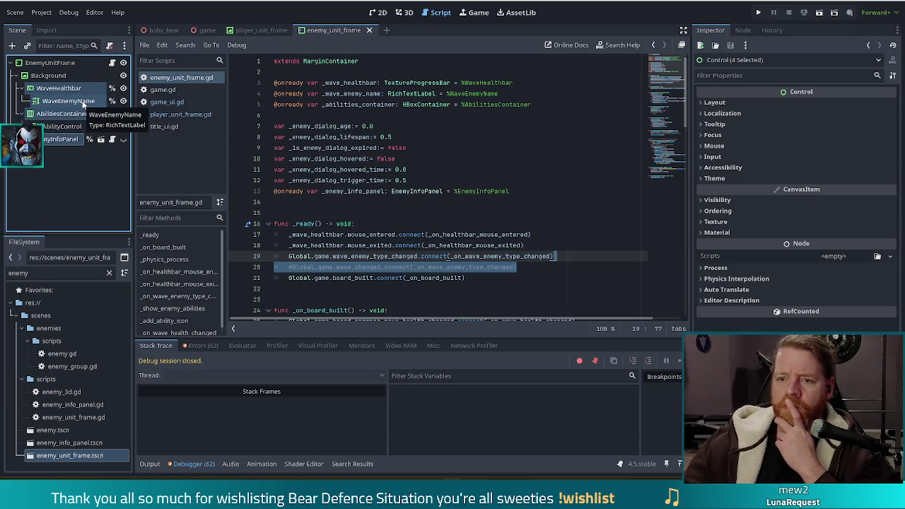
click(477, 124)
click(758, 13)
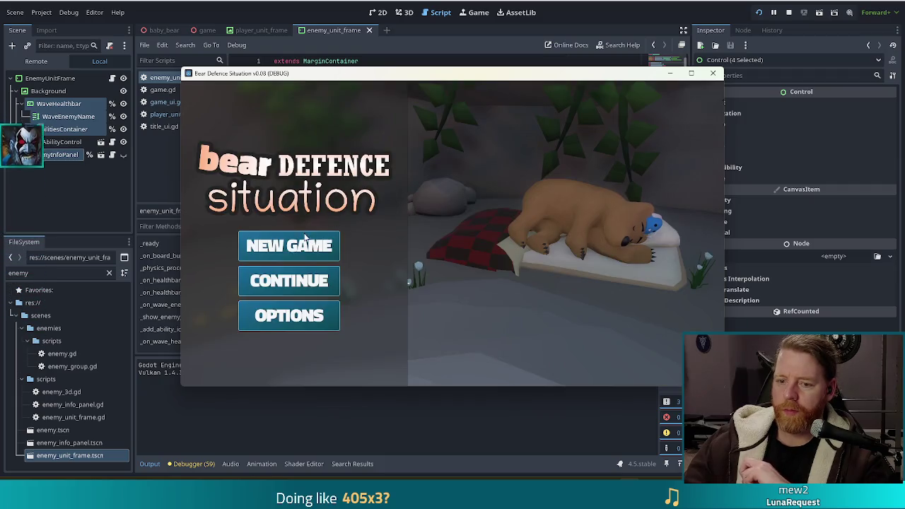
Step: Start a new game and throw 5 gold into the wishing well for The Road
click(301, 244)
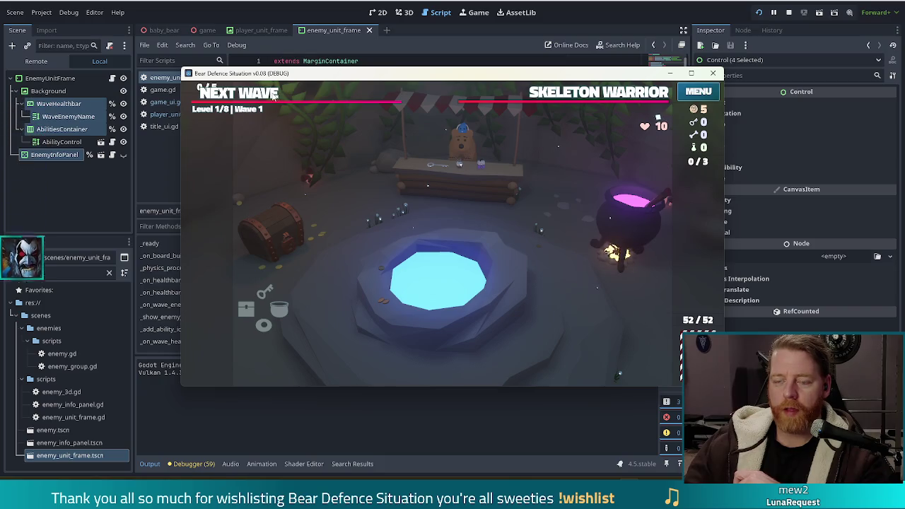
click(509, 286)
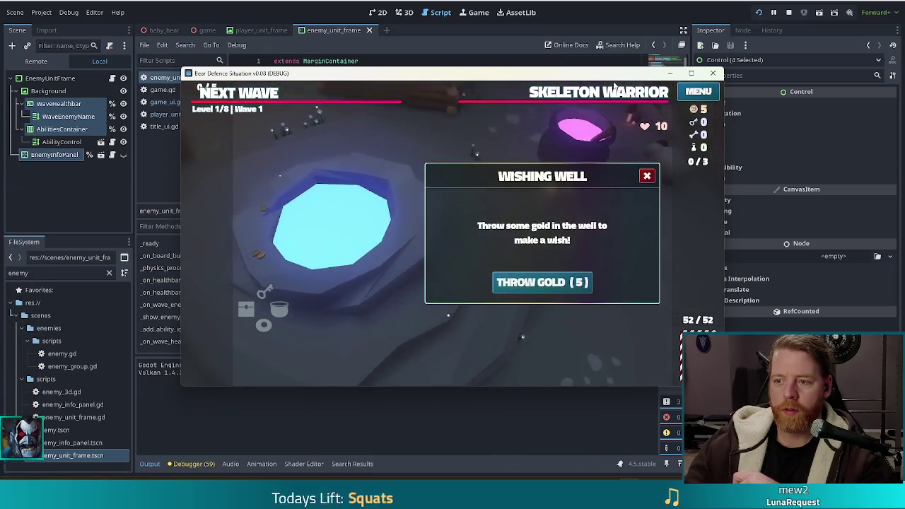
mouse_move(651, 113)
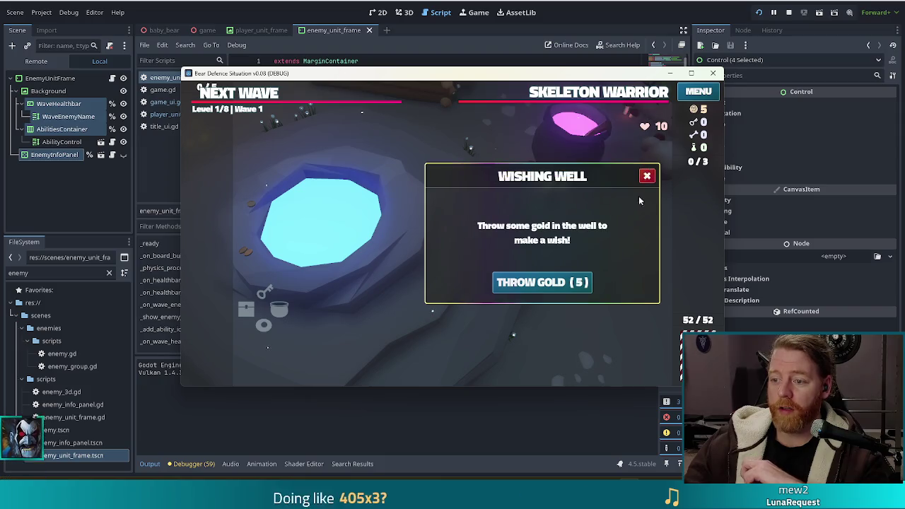
click(562, 282)
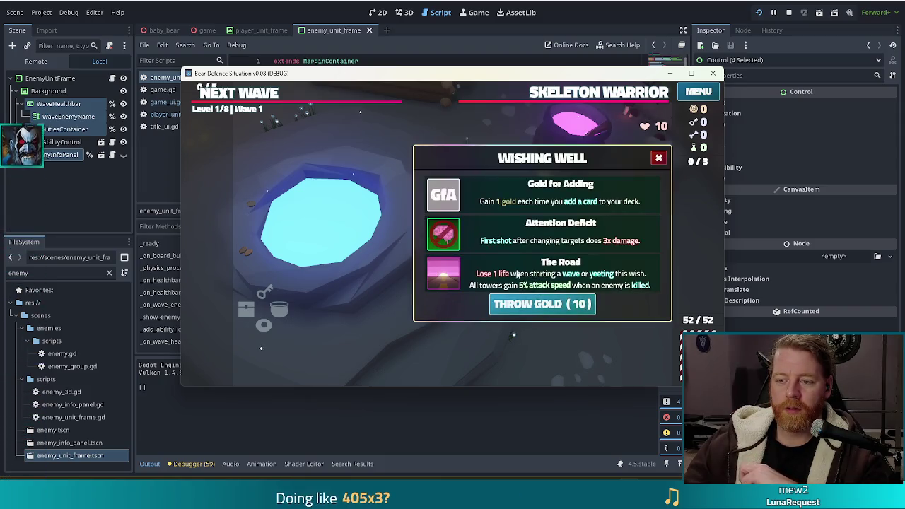
click(451, 278)
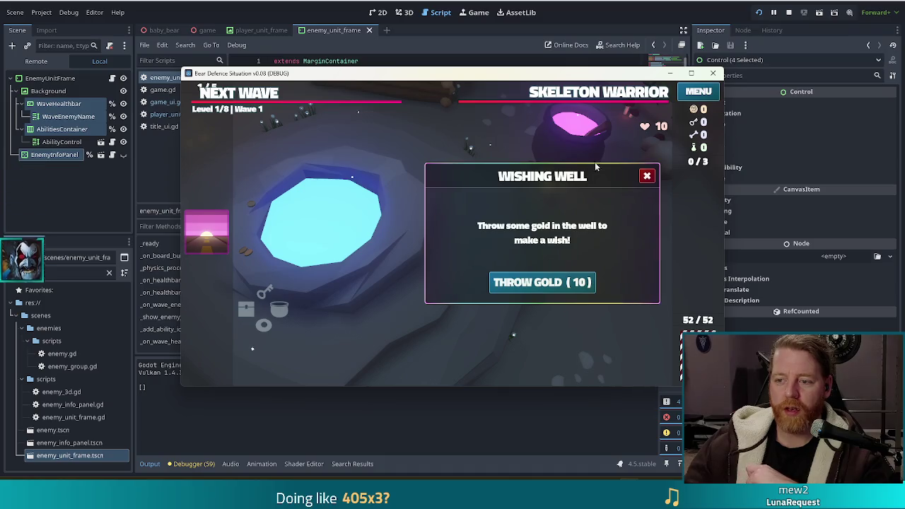
click(647, 178)
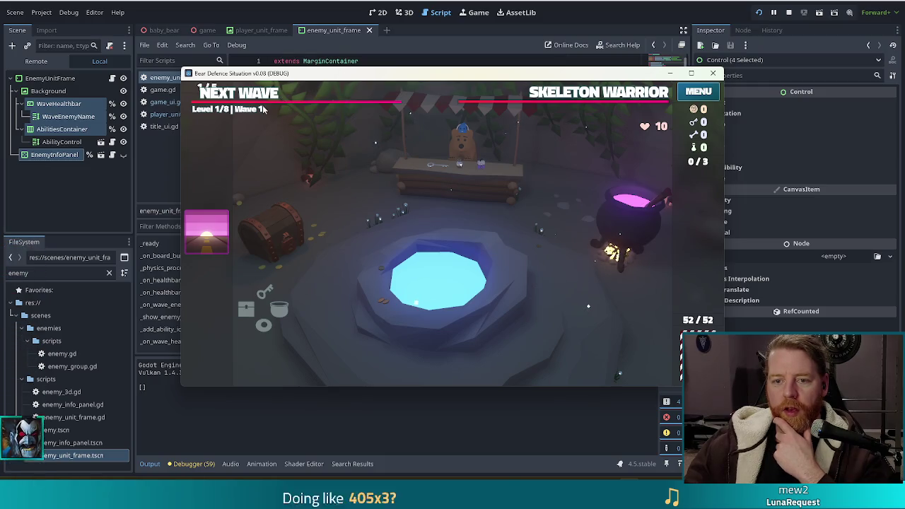
Step: Return to the player_unit_frame scene in the editor
mouse_move(569, 94)
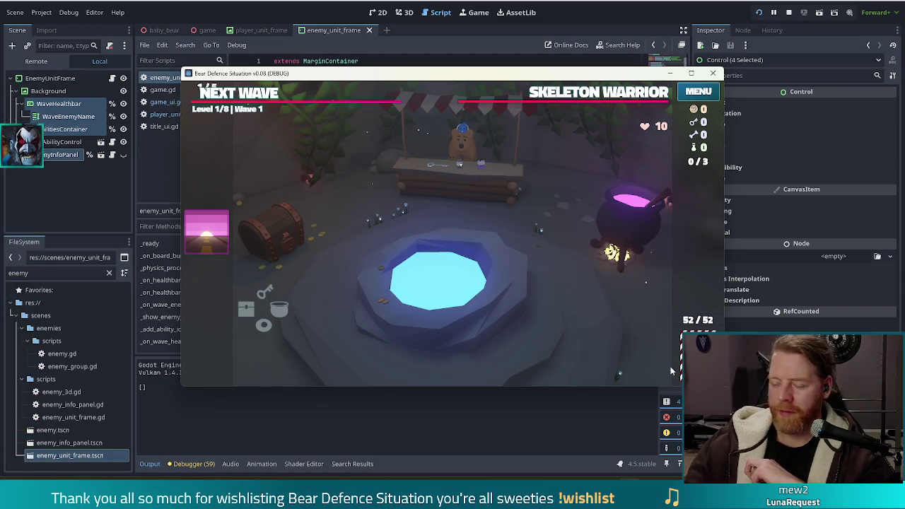
mouse_move(224, 232)
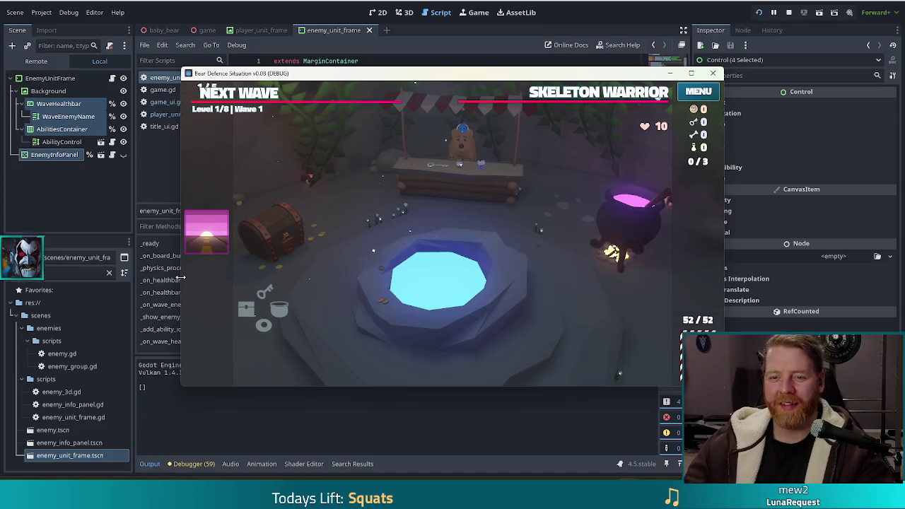
click(268, 33)
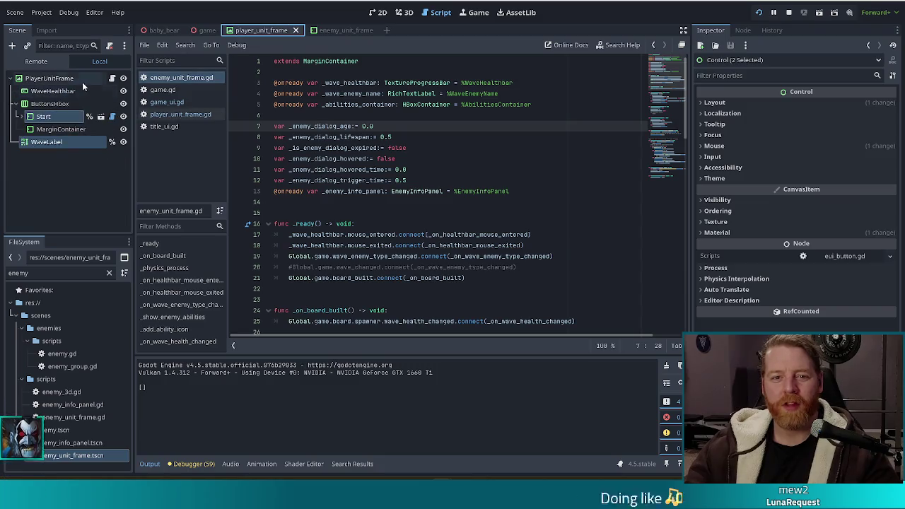
Step: Show player_unit_frame in the 2D canvas and expand PlayerUnitFrame's Layout properties
key(ctrl+F1)
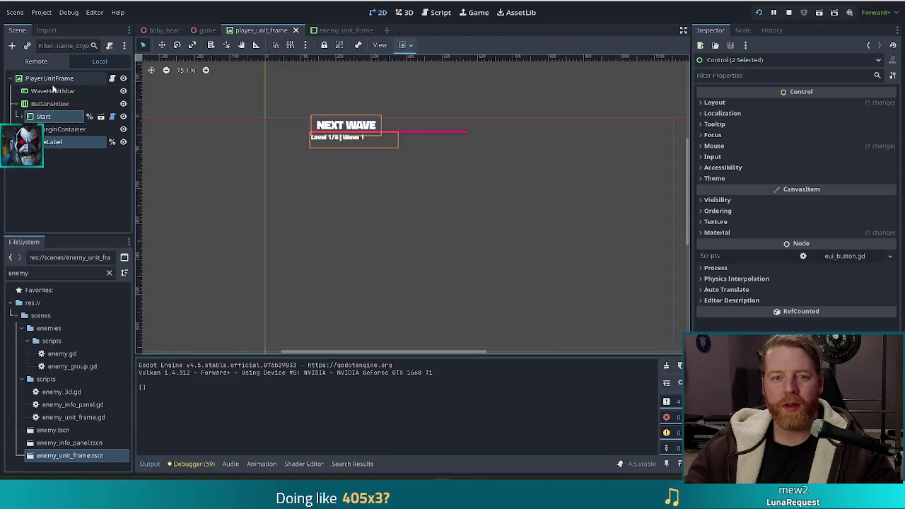
click(59, 80)
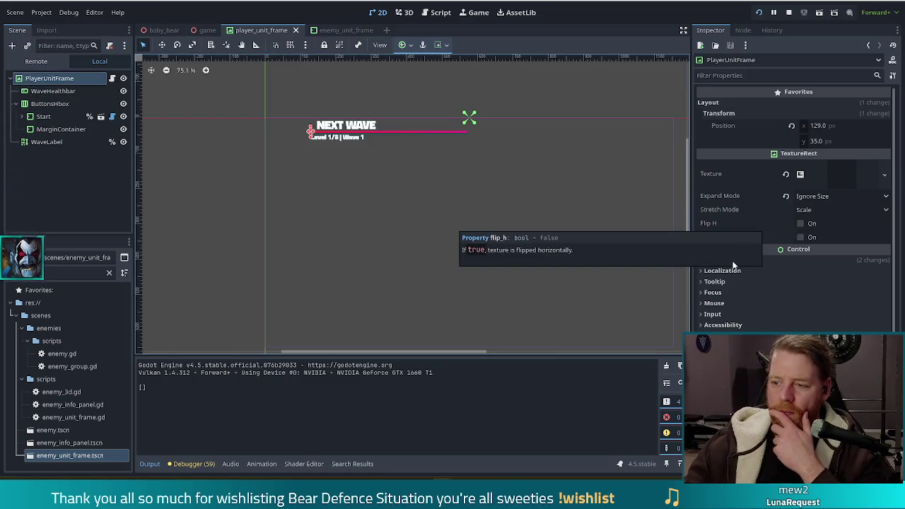
click(772, 260)
scroll(772, 278, down, 4)
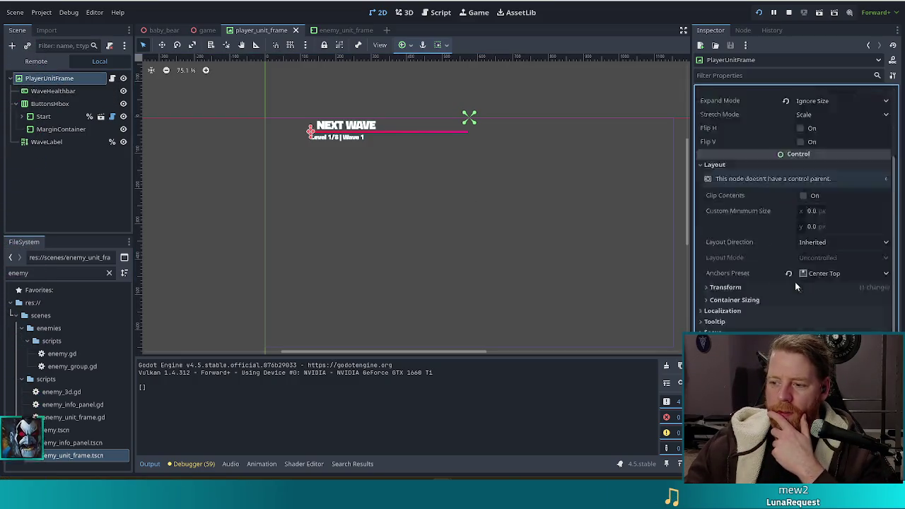
scroll(743, 161, up, 4)
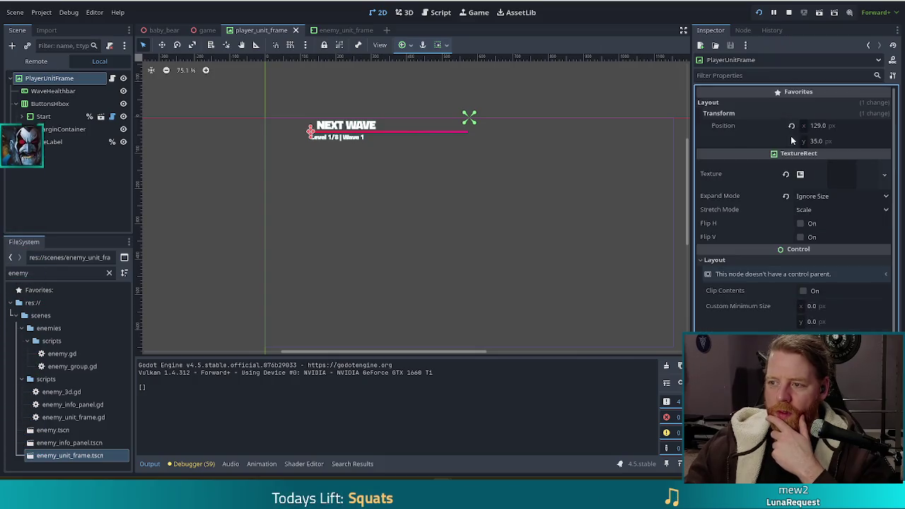
Step: Filter the Inspector for 'clip' to check Clip Children, then clear the filter
click(755, 76)
text(clip)
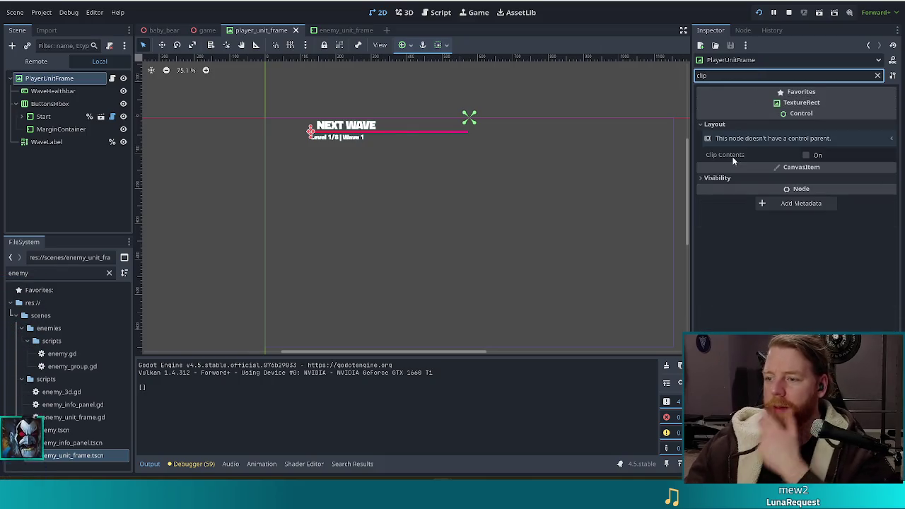
click(709, 178)
double_click(704, 75)
key(BackSpace)
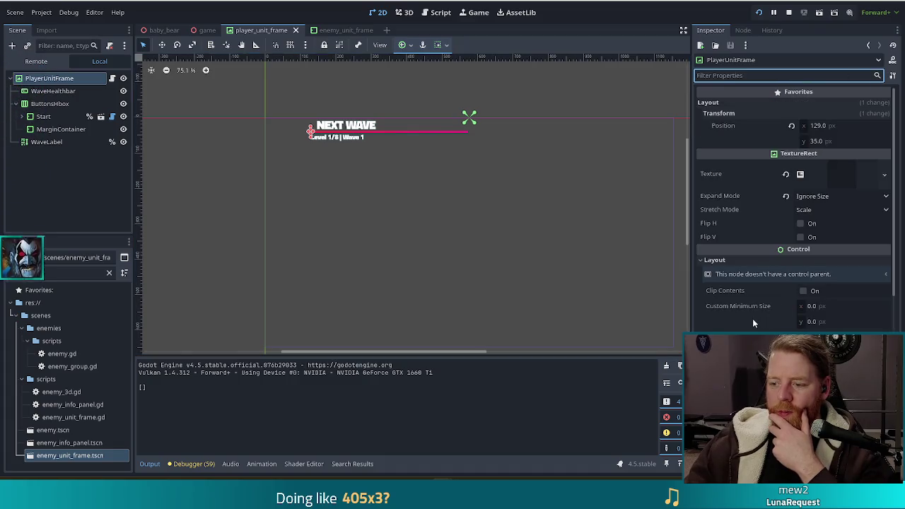
scroll(753, 322, down, 3)
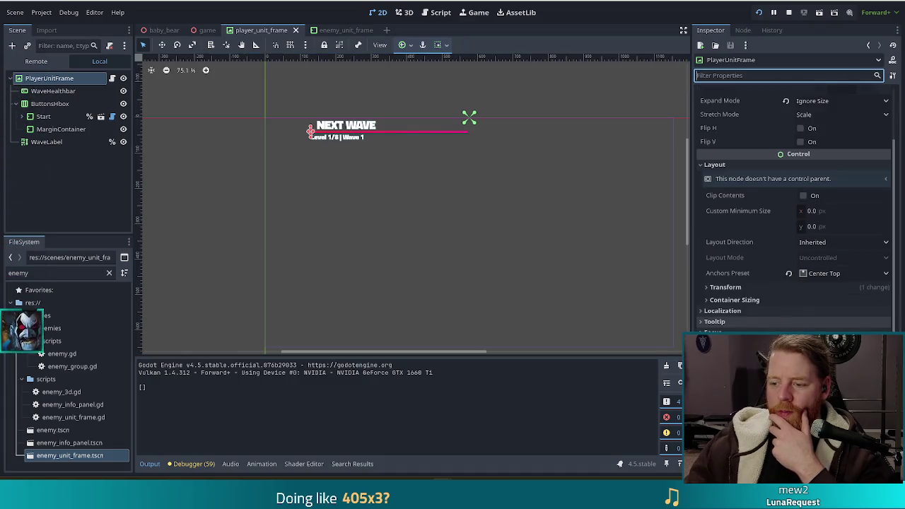
click(57, 90)
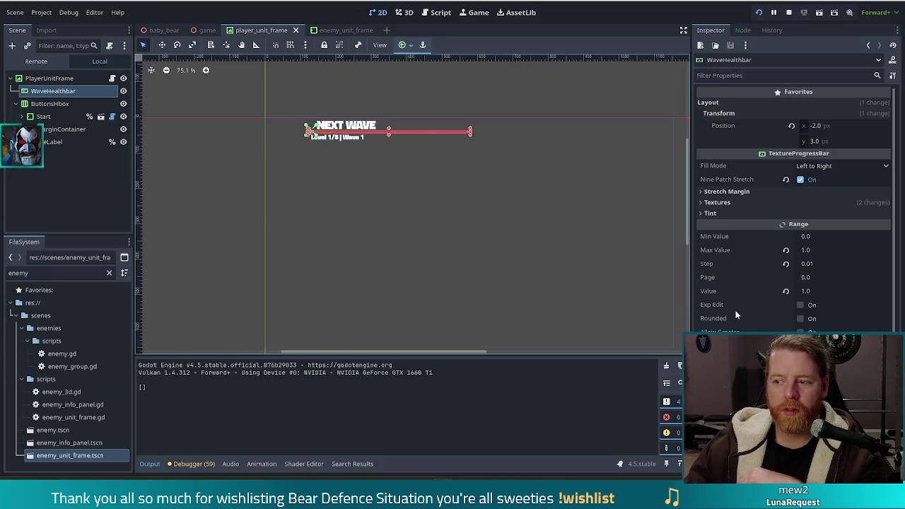
scroll(743, 294, down, 4)
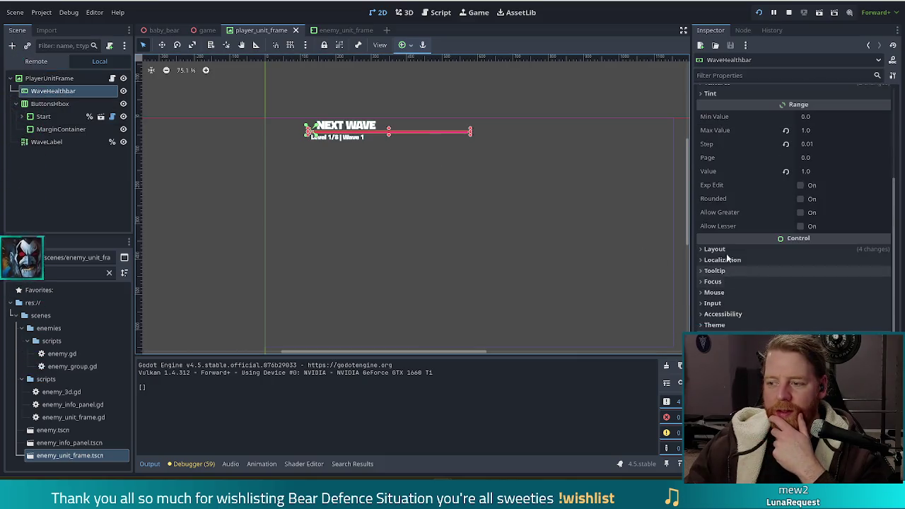
click(712, 250)
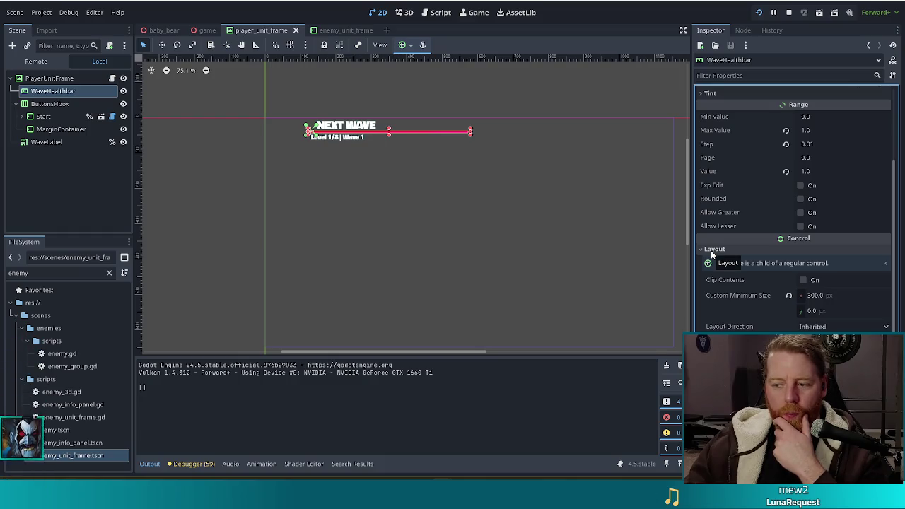
click(710, 250)
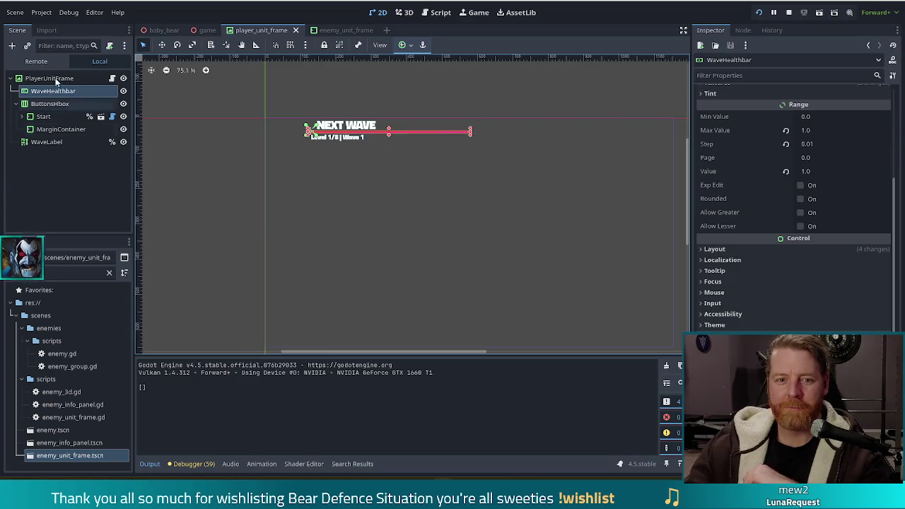
click(50, 104)
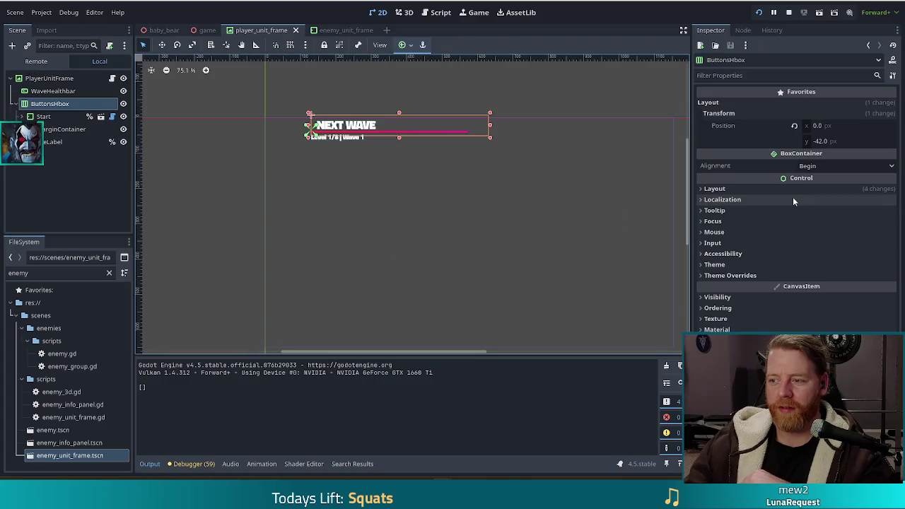
click(48, 117)
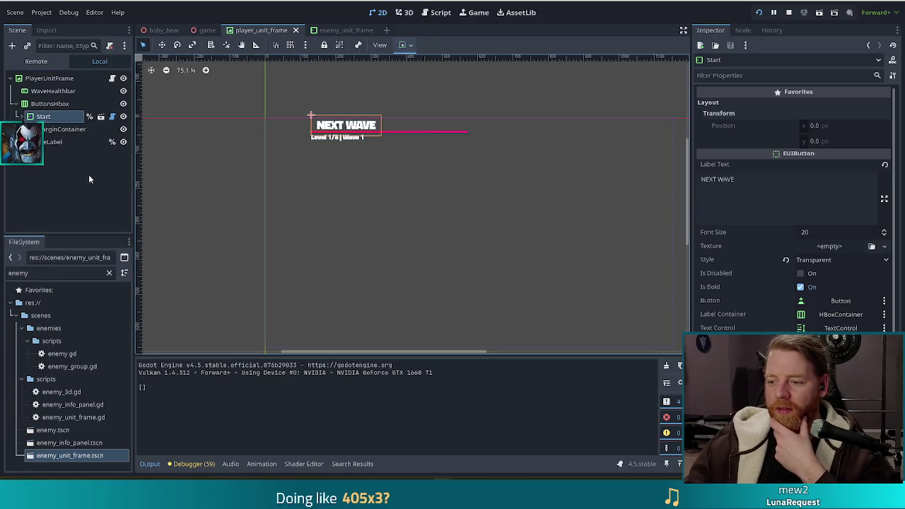
scroll(750, 318, down, 2)
scroll(750, 315, down, 3)
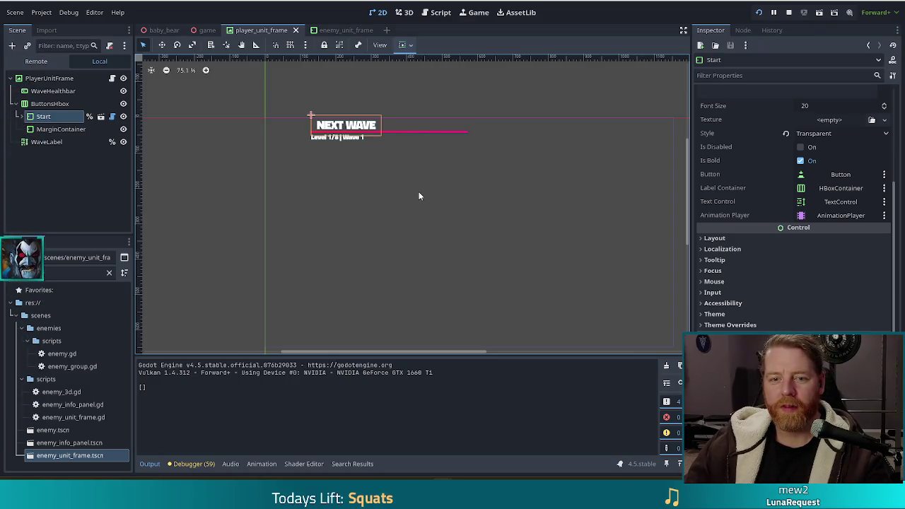
click(64, 130)
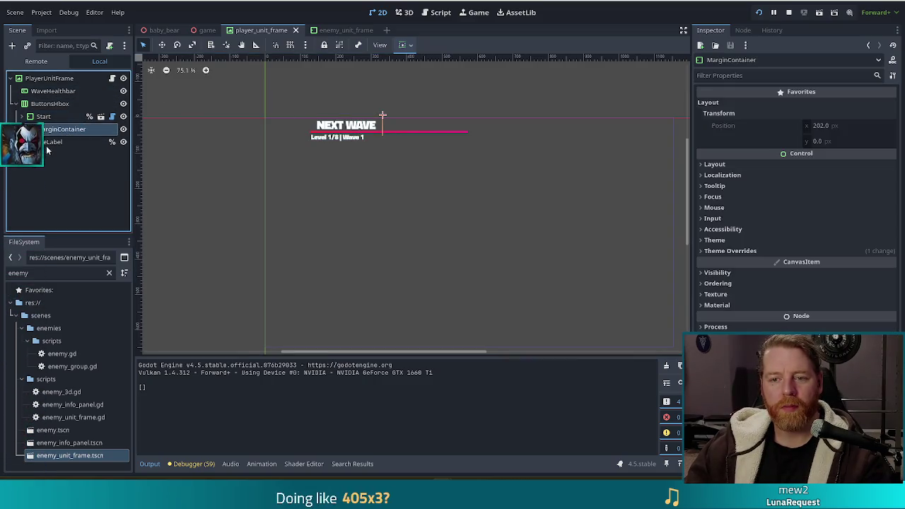
click(48, 142)
click(41, 117)
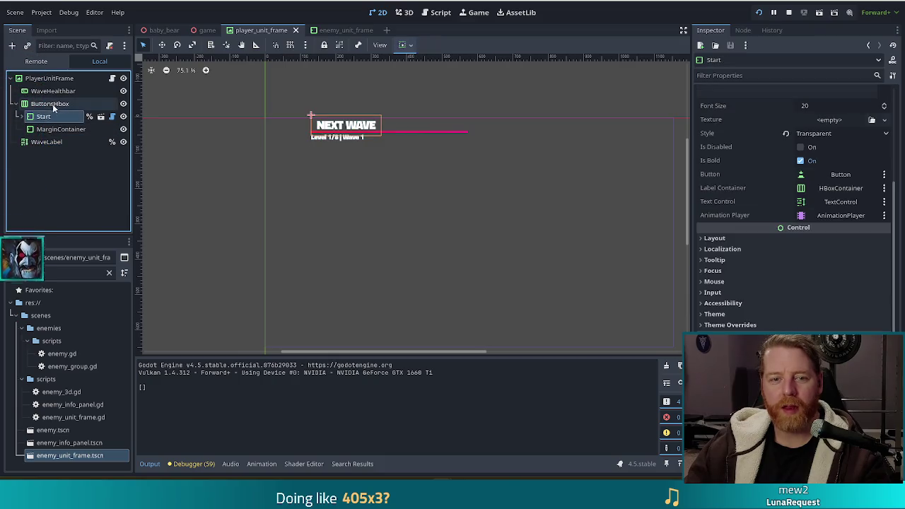
click(50, 105)
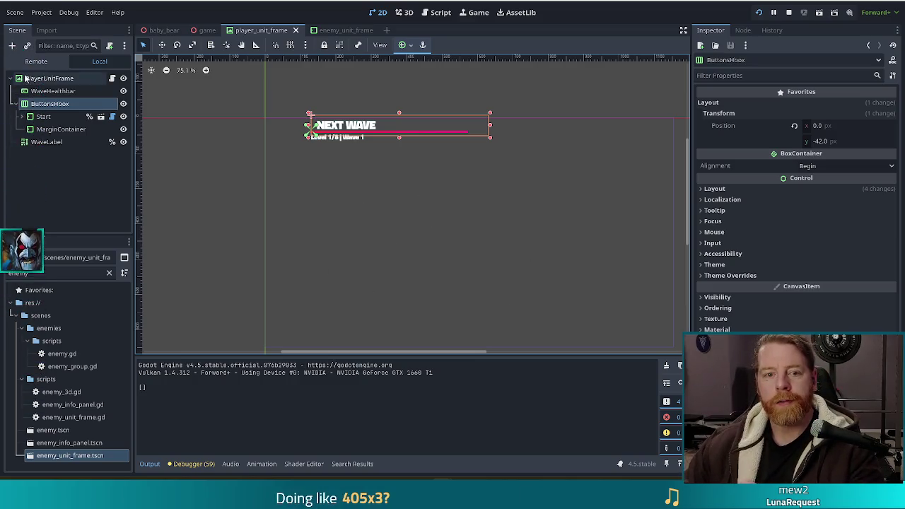
Step: Review PlayerUnitFrame, Start and WaveHealthbar (range 0–1, step 0.01, value 1.0) in the Scene tree
click(50, 78)
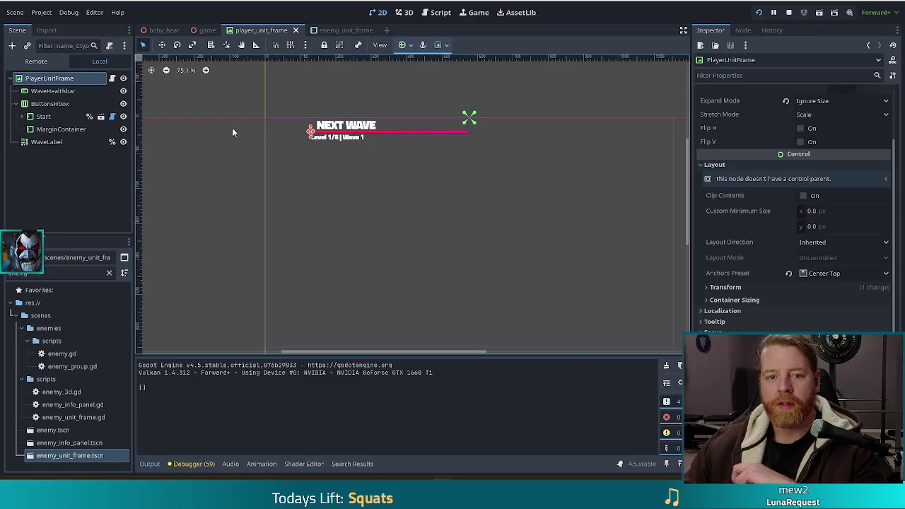
click(44, 116)
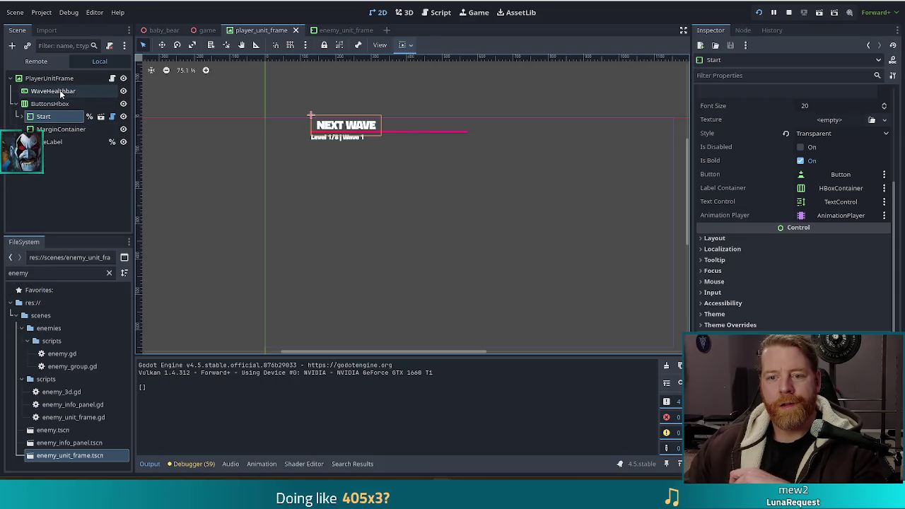
click(60, 90)
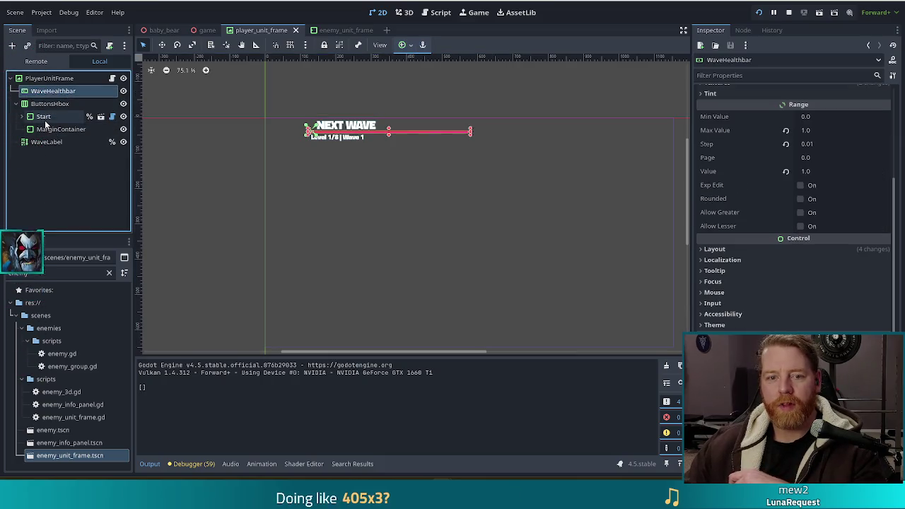
click(44, 117)
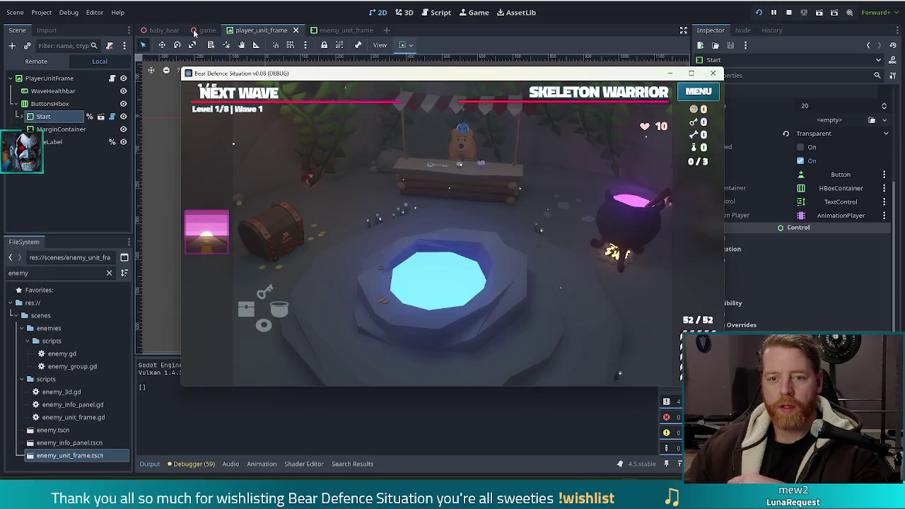
Step: Pick the live NEXT WAVE label from the Game workspace, then stop the running project
click(408, 7)
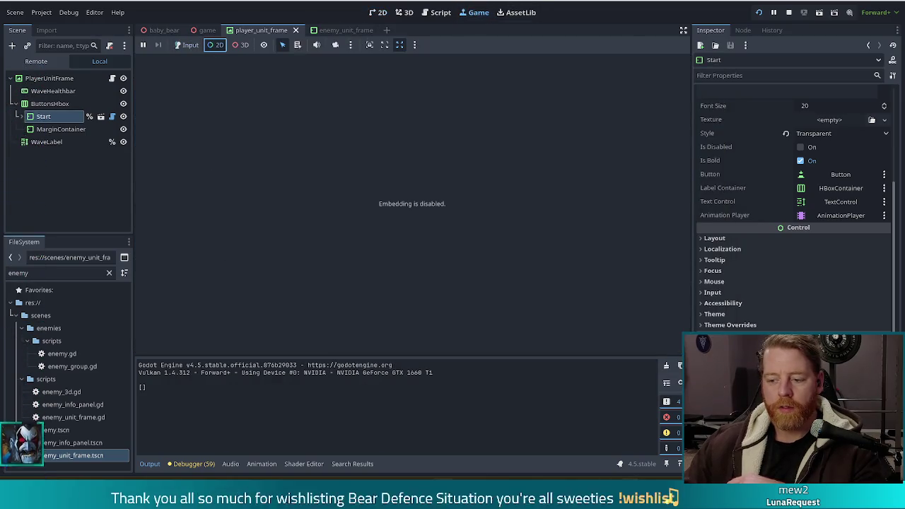
key(alt+Tab)
click(271, 97)
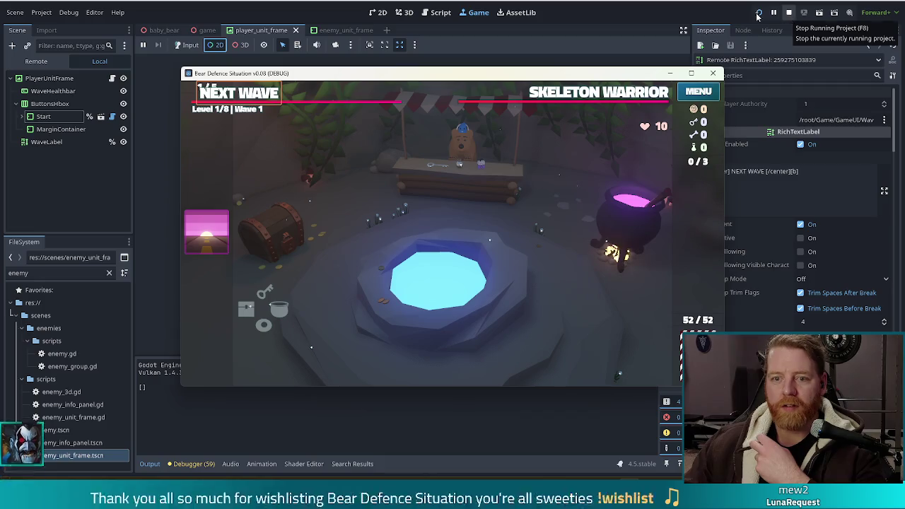
click(789, 14)
click(785, 14)
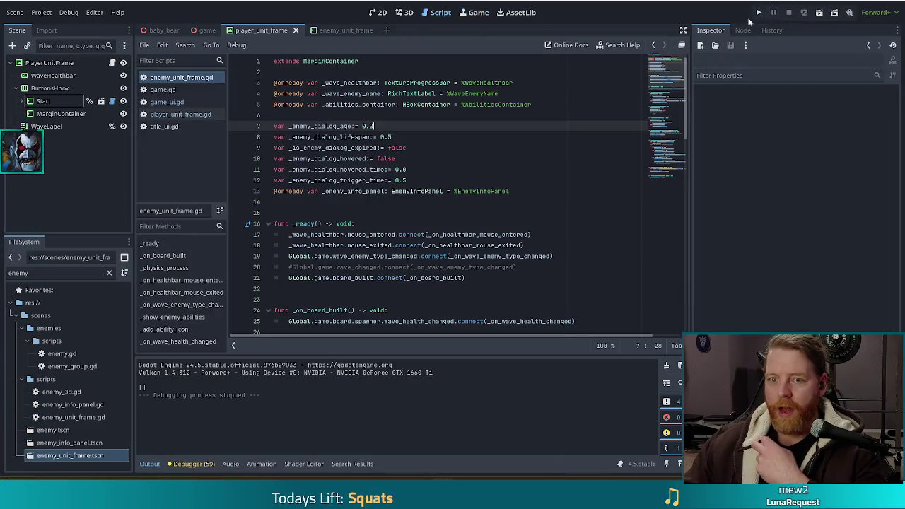
Step: Open game_ui.gd and scroll up to its onready variable declarations
click(175, 104)
click(383, 136)
drag(668, 240, 666, 94)
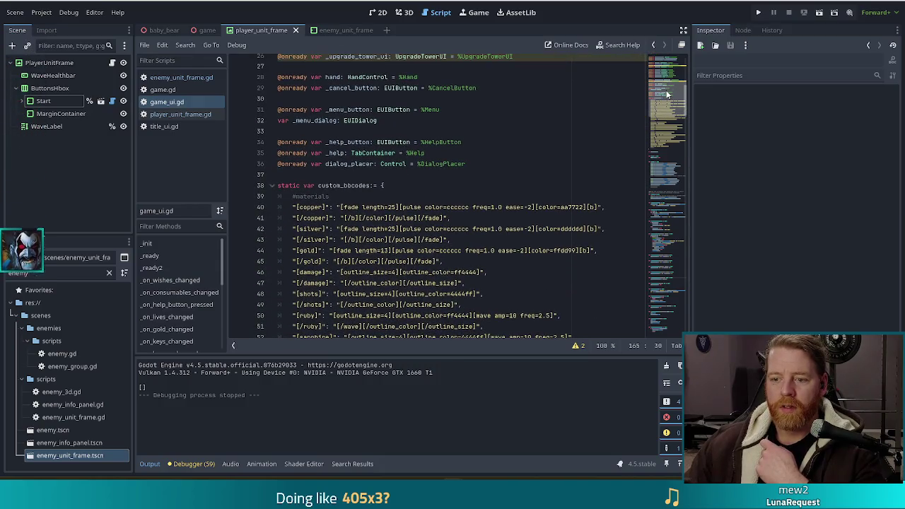
click(539, 88)
Step: Read the _ready signal connections, including play-pressed, then switch to player_unit_frame.gd
scroll(538, 157, down, 8)
mouse_move(662, 116)
mouse_down()
mouse_move(666, 99)
mouse_move(666, 152)
mouse_up()
click(465, 165)
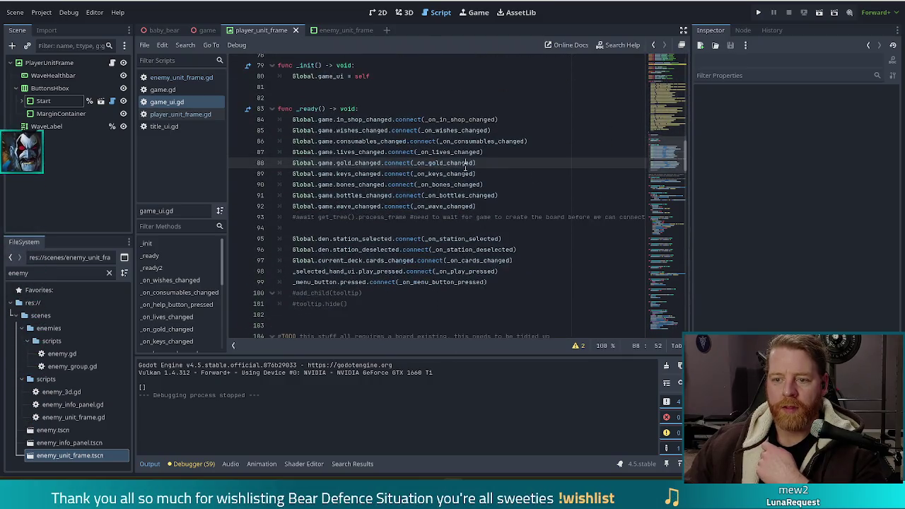
click(507, 273)
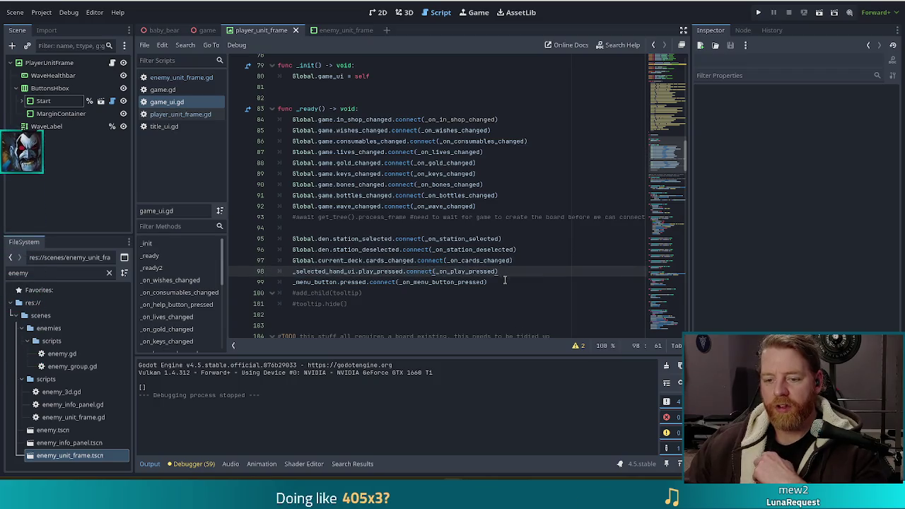
click(181, 114)
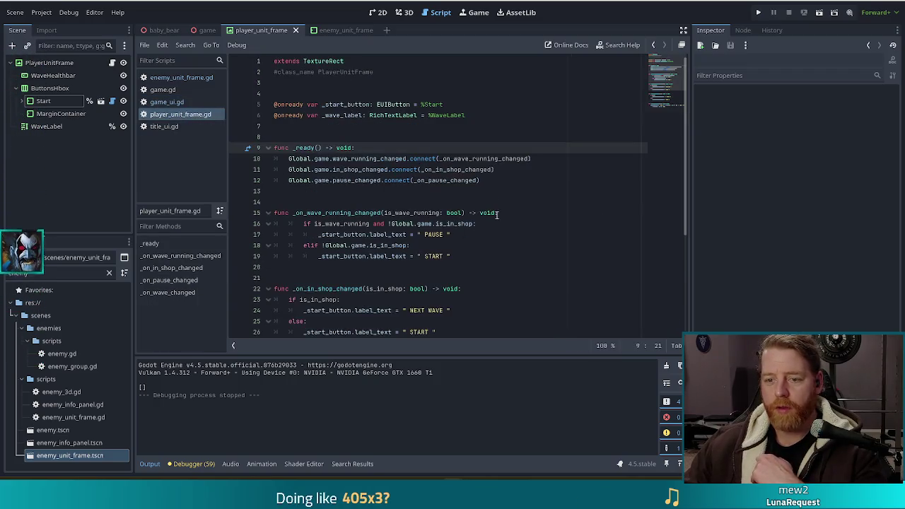
Step: Inspect player_unit_frame.gd's wave-running, pause and in-shop connections and the _wave_label declaration
click(509, 163)
click(499, 181)
click(533, 171)
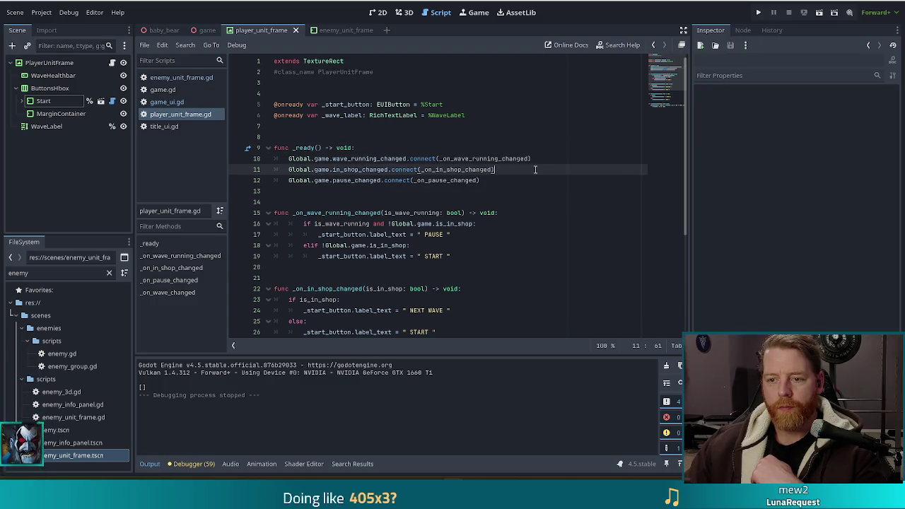
click(553, 158)
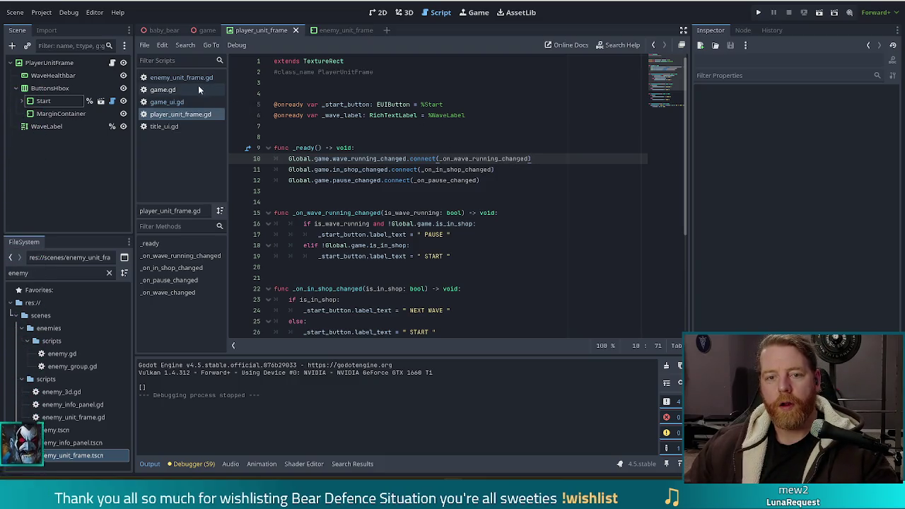
click(340, 115)
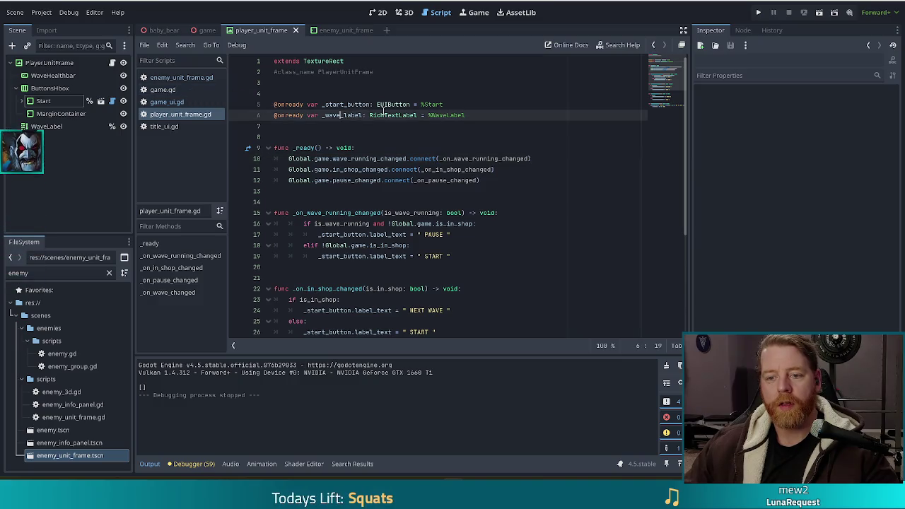
Step: Browse the Start button node's signals in the Node tab, then return to game_ui.gd
click(43, 101)
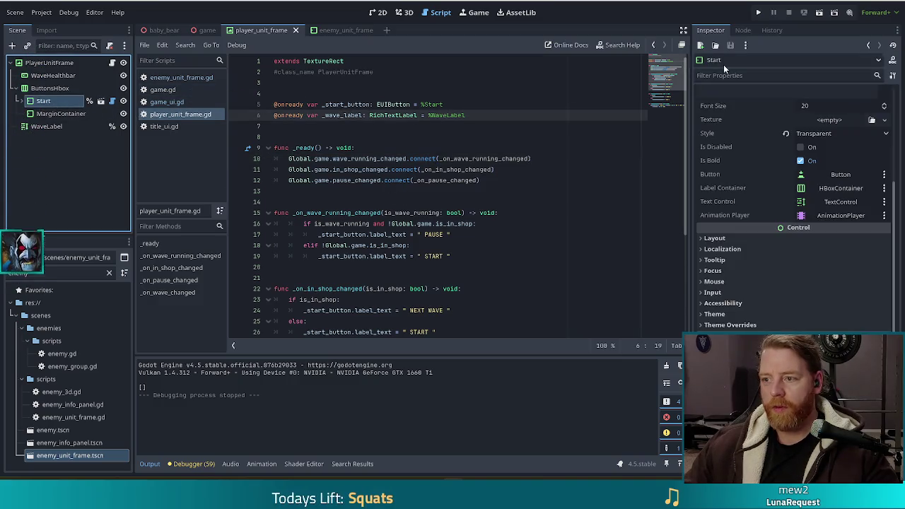
click(748, 30)
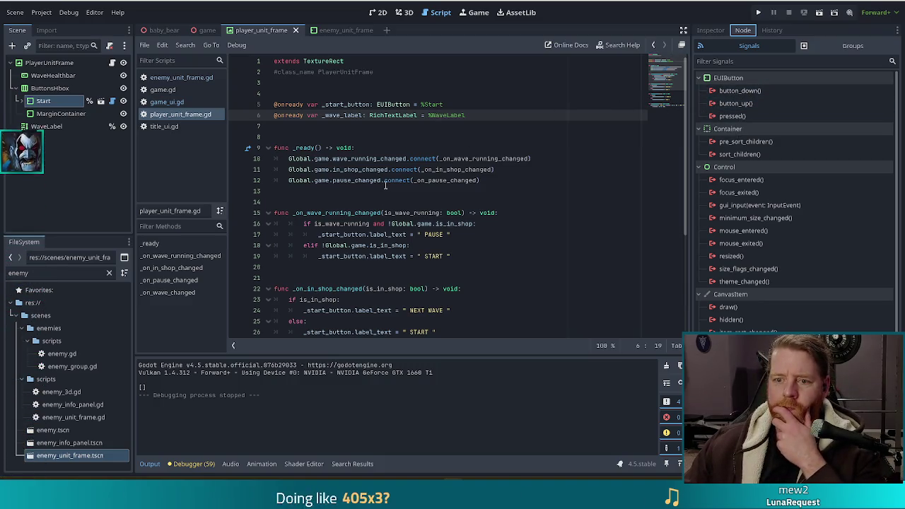
scroll(446, 219, down, 2)
scroll(446, 220, down, 2)
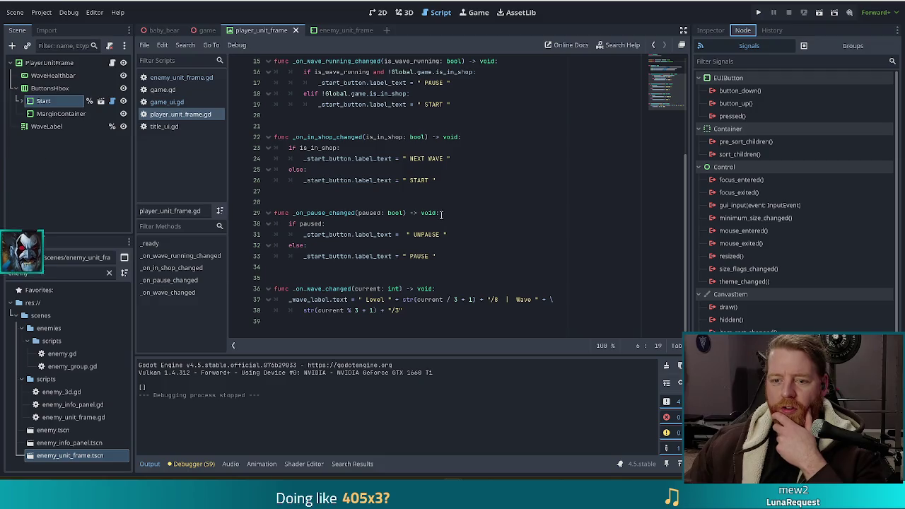
scroll(441, 213, up, 4)
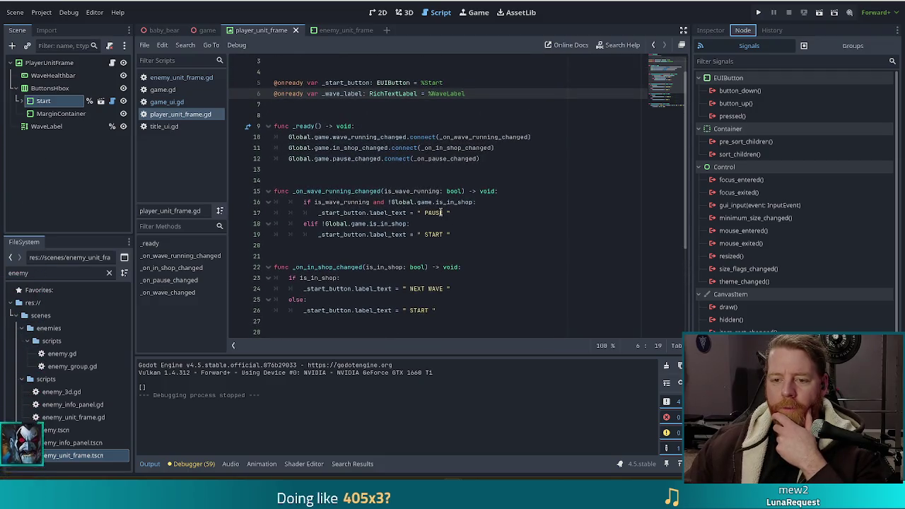
scroll(441, 212, down, 4)
click(163, 101)
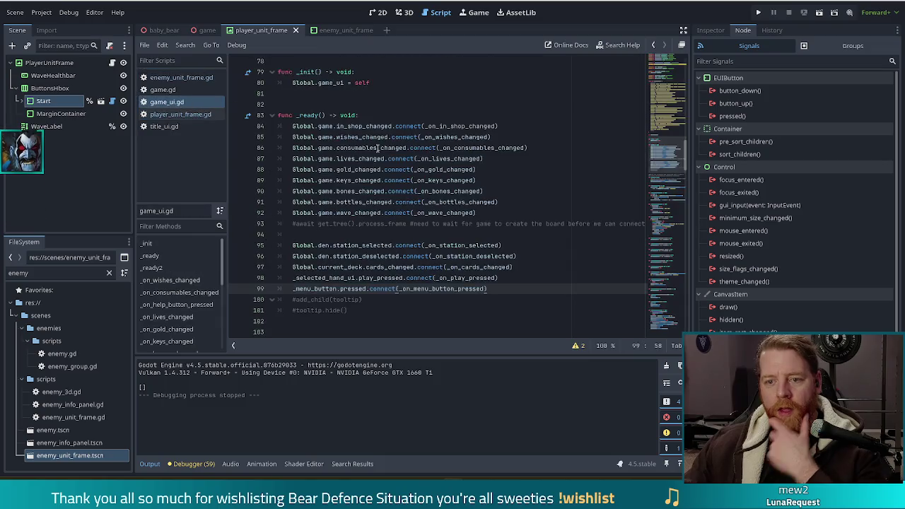
Step: Search game_ui.gd for 'start', landing on the %Start line 137 in _on_lives_changed
click(367, 146)
key(ctrl+f)
text(start)
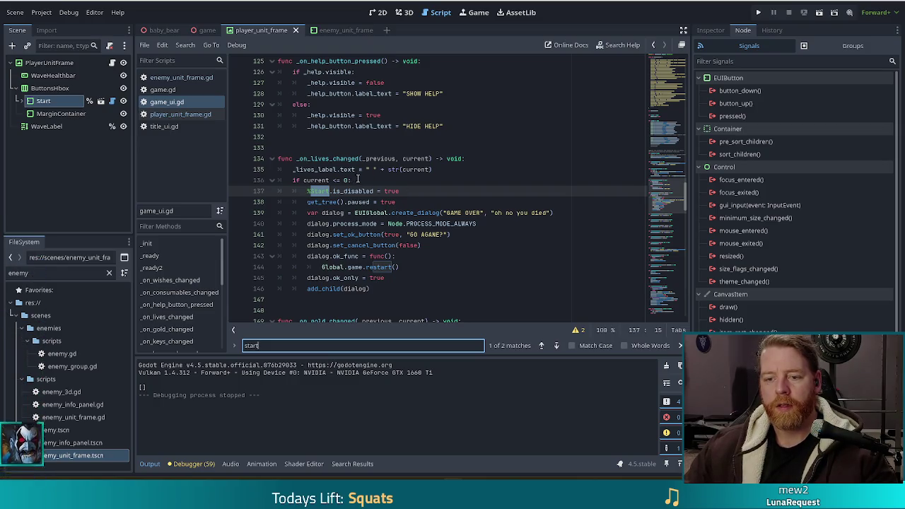
click(380, 184)
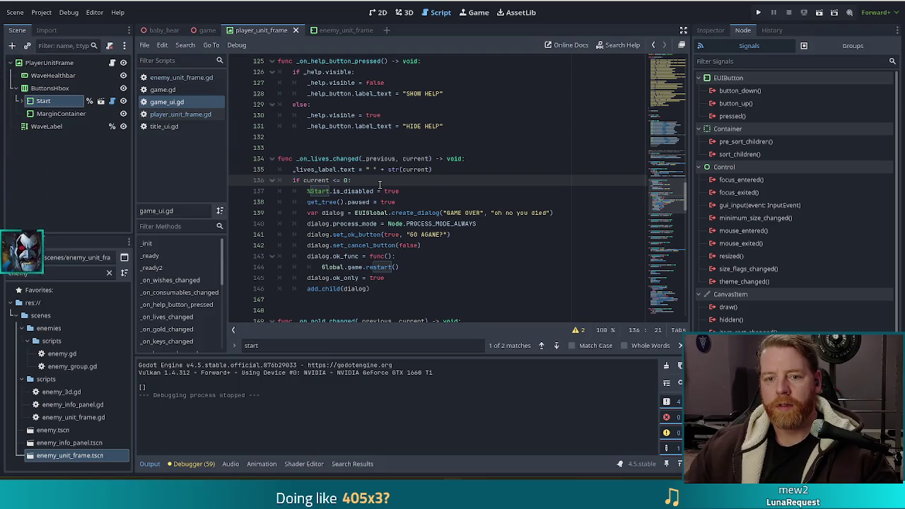
Step: Insert the comment '#TODO player unit frame pls respond' on a new line above _on_lives_changed
click(382, 146)
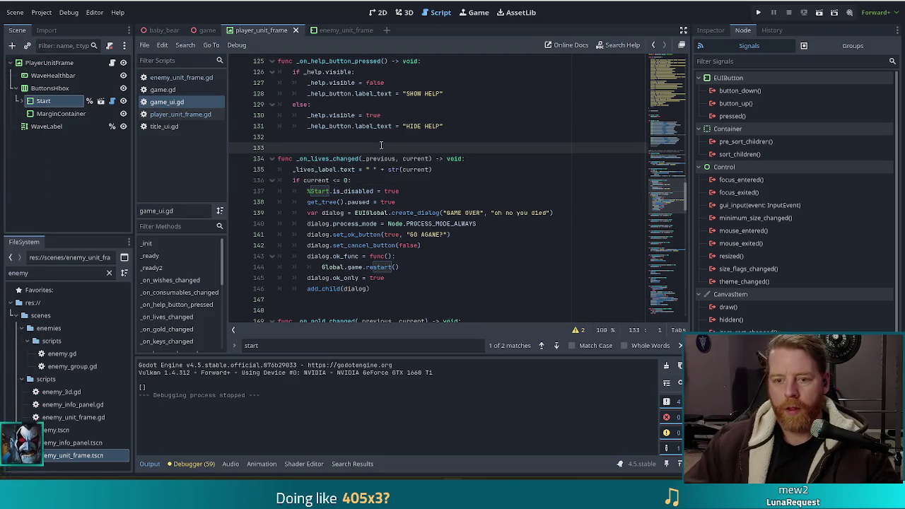
key(Return)
text(TODO )
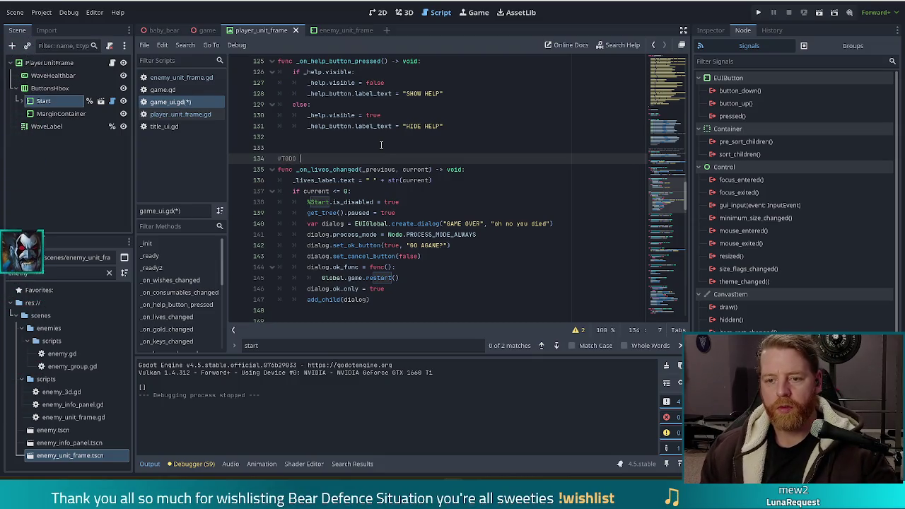
text(pla)
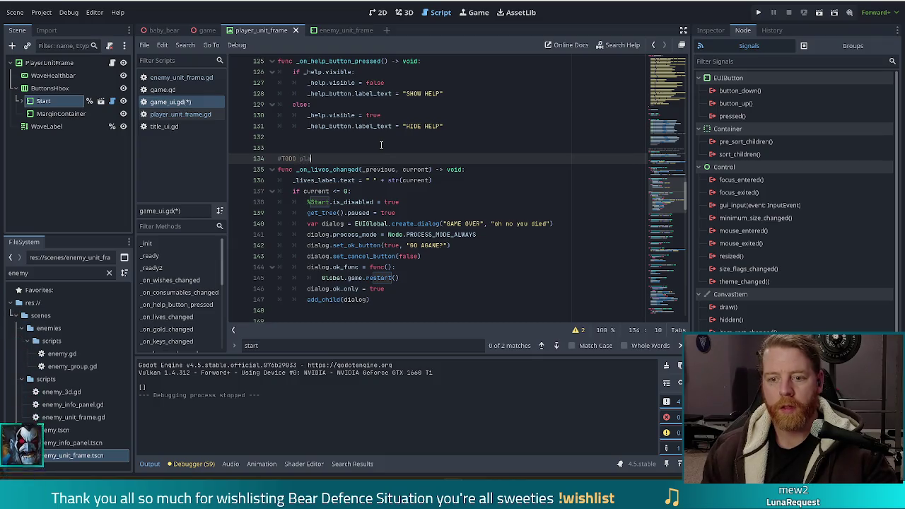
text(yer unit frame)
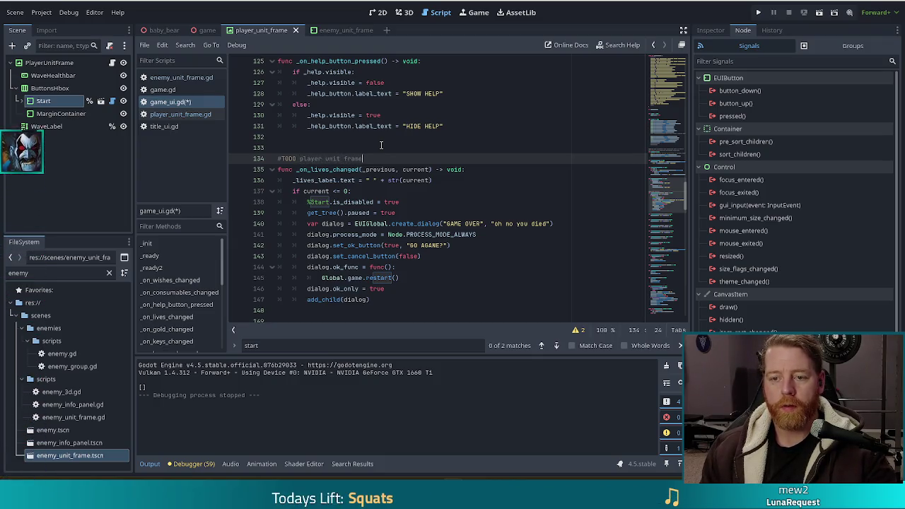
text( needs to respon)
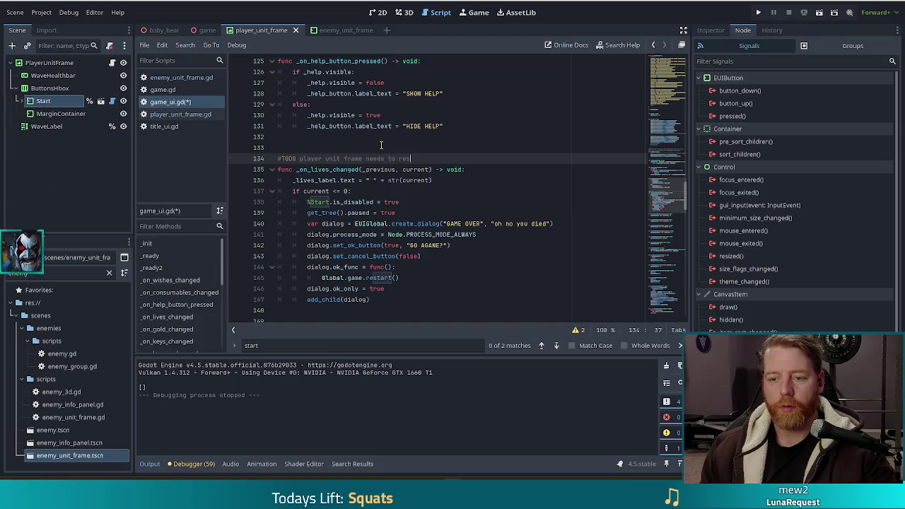
key(ctrl+shift+Left)
key(ctrl+shift+Left)
key(ctrl+shift+Left)
text(pls respond)
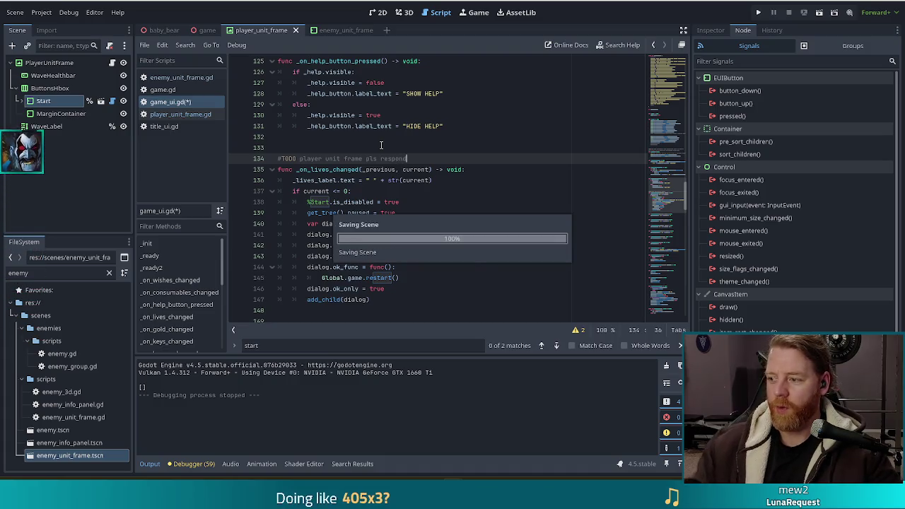
Step: Step past the remaining game_ui.gd matches, then search game.gd for 'start'
click(556, 346)
click(556, 345)
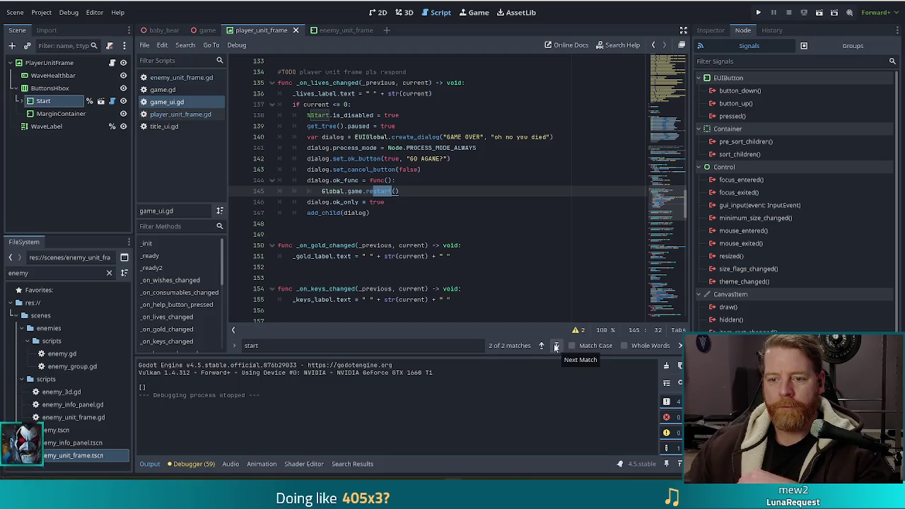
mouse_move(343, 148)
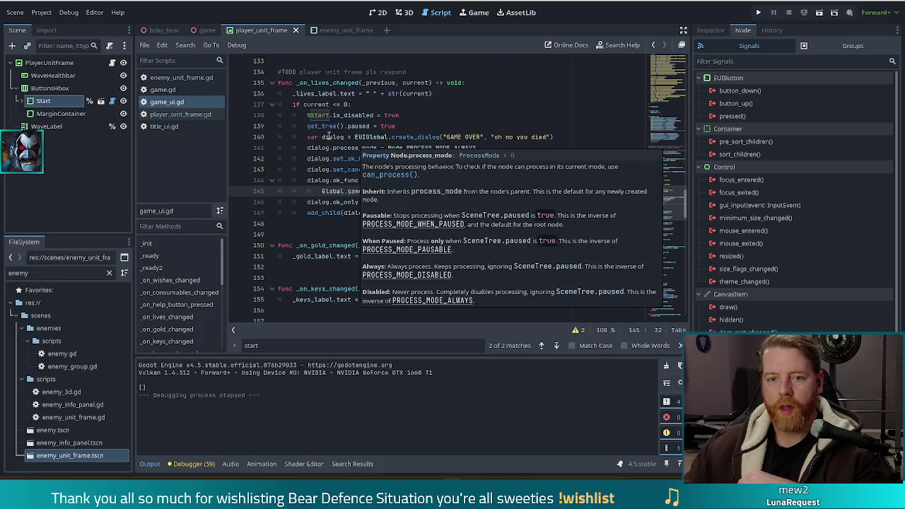
click(162, 90)
click(409, 190)
key(ctrl+f)
key(Return)
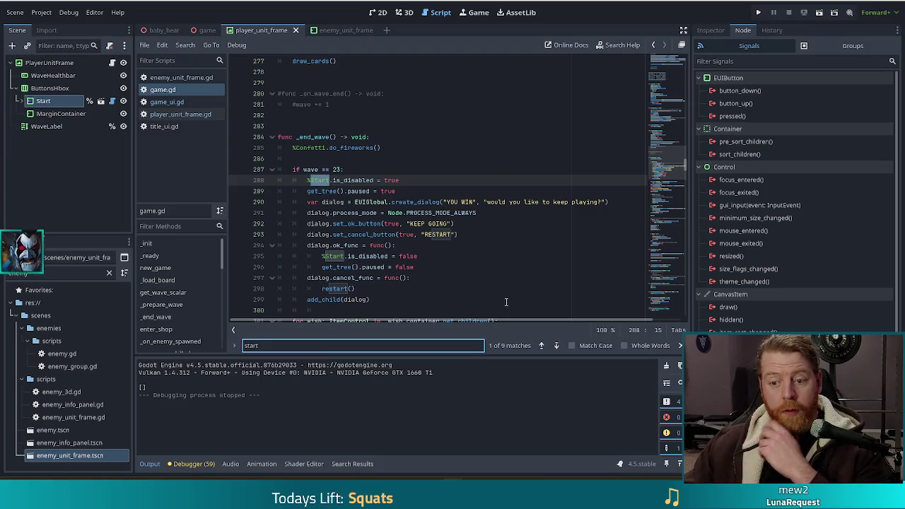
Step: Advance through the matches, past restart on line 298, to _on_start_button_pressed at line 594
click(557, 346)
click(556, 346)
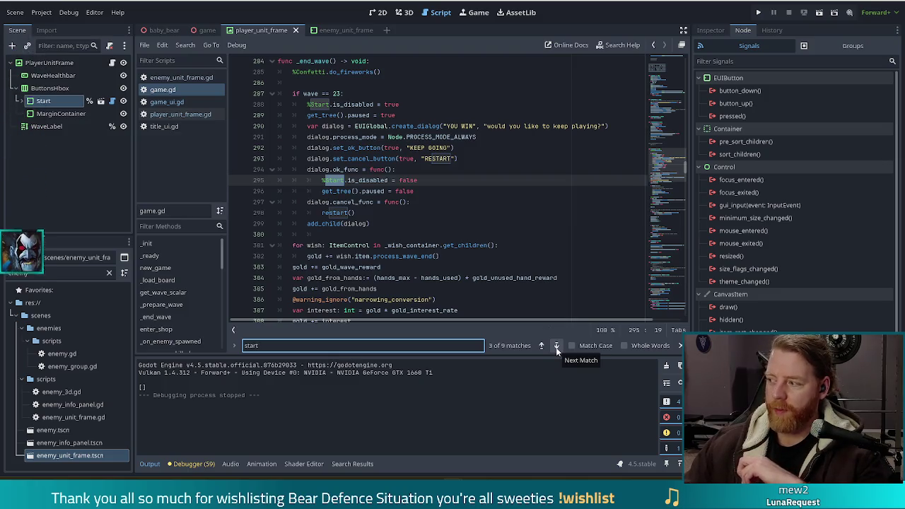
click(557, 346)
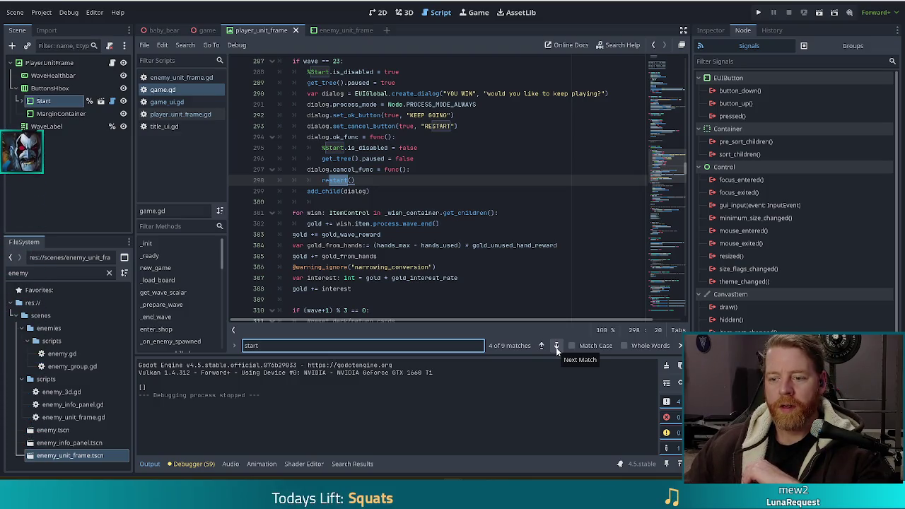
click(556, 350)
click(556, 345)
click(557, 346)
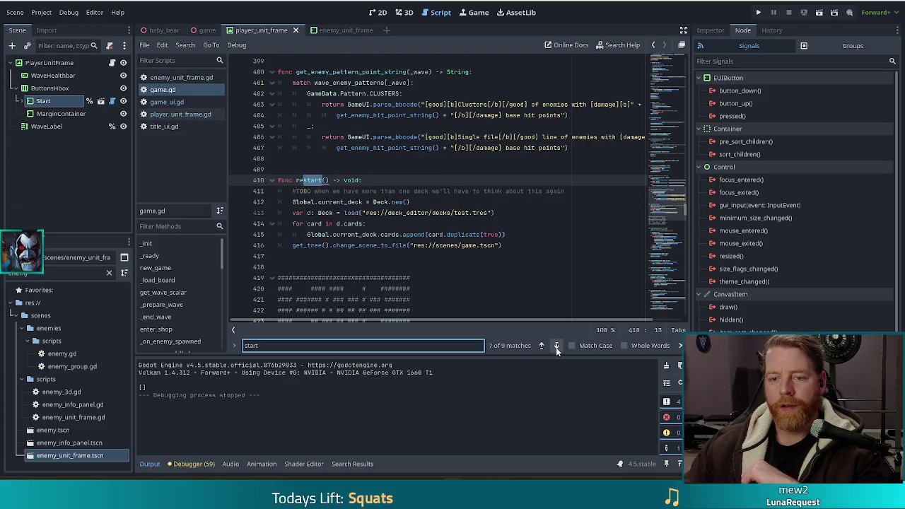
click(556, 345)
click(557, 347)
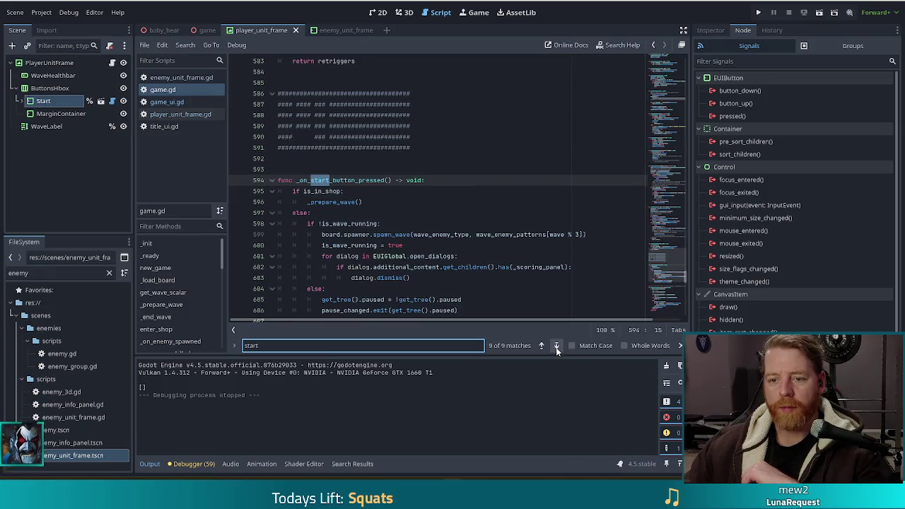
scroll(374, 219, up, 1)
scroll(378, 222, down, 5)
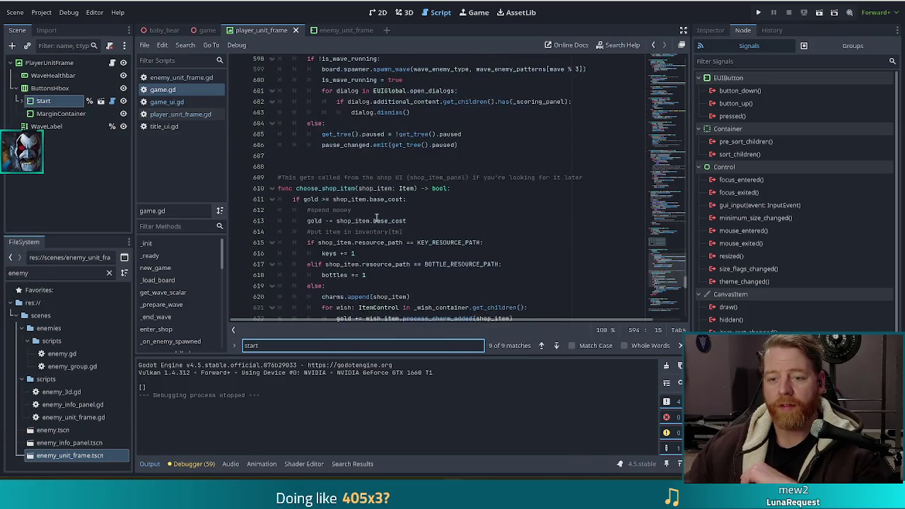
scroll(381, 225, up, 3)
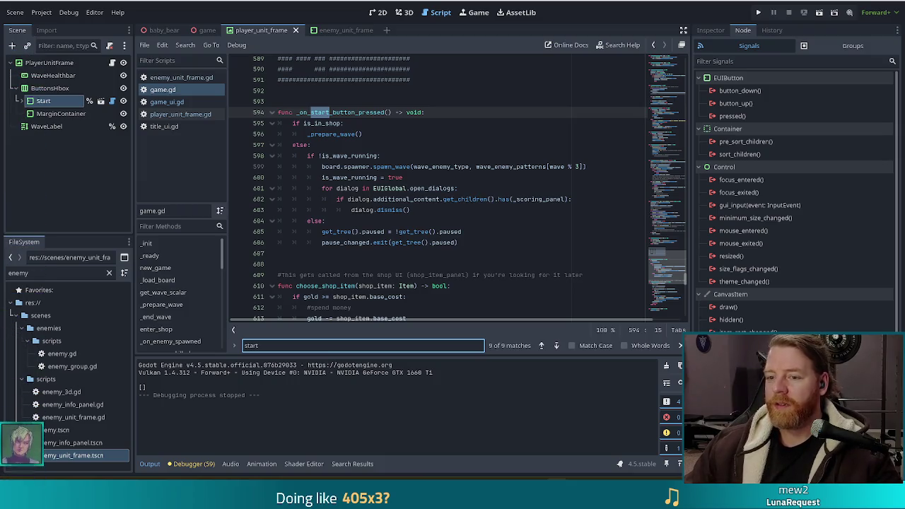
Step: Read lines 604 and 602 of _on_start_button_pressed and the _prepare_wave doc popup
click(437, 221)
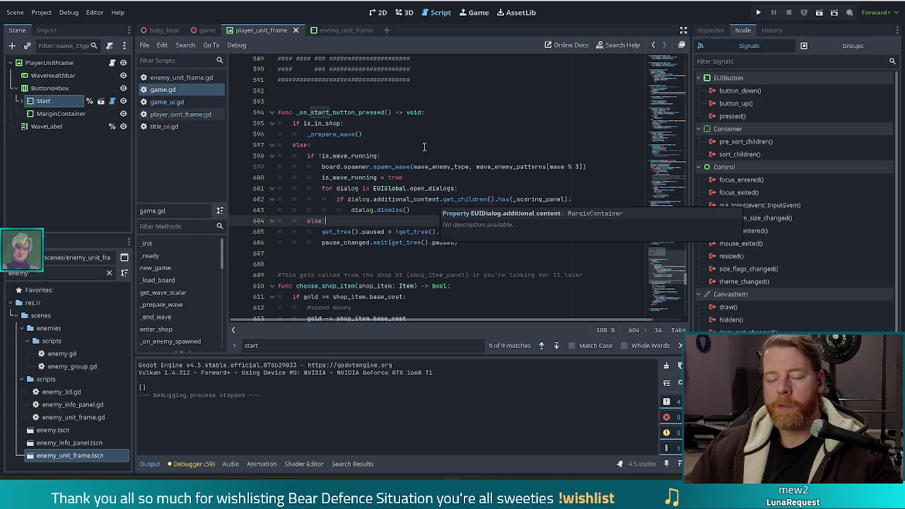
click(433, 199)
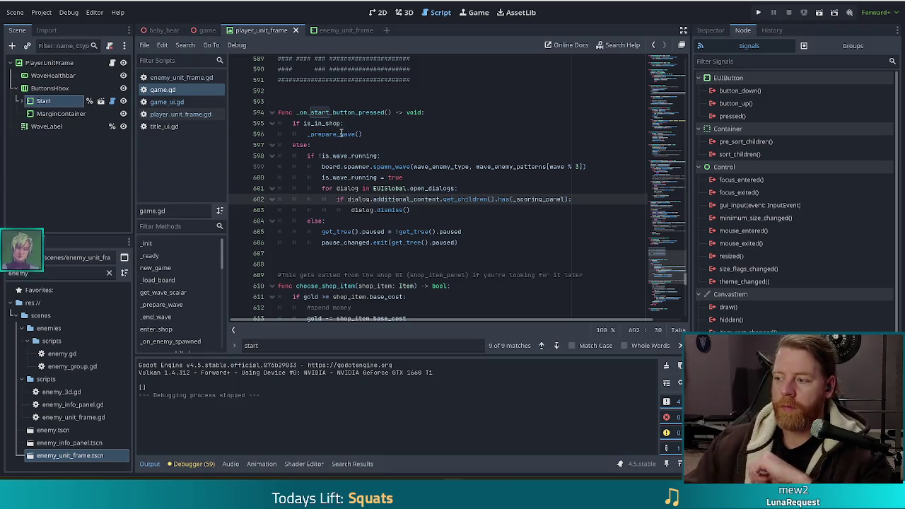
mouse_move(336, 134)
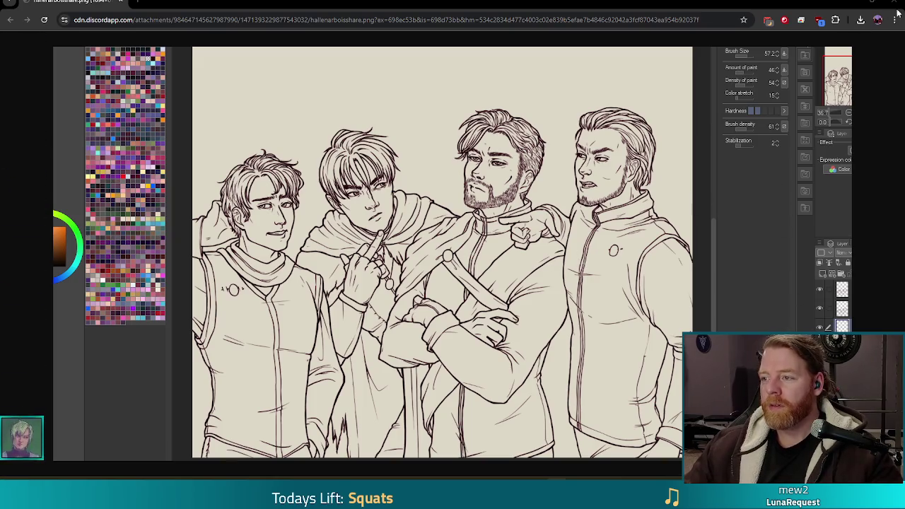
Step: Switch from Chrome back to game.gd in the Godot script editor
key(alt+Tab)
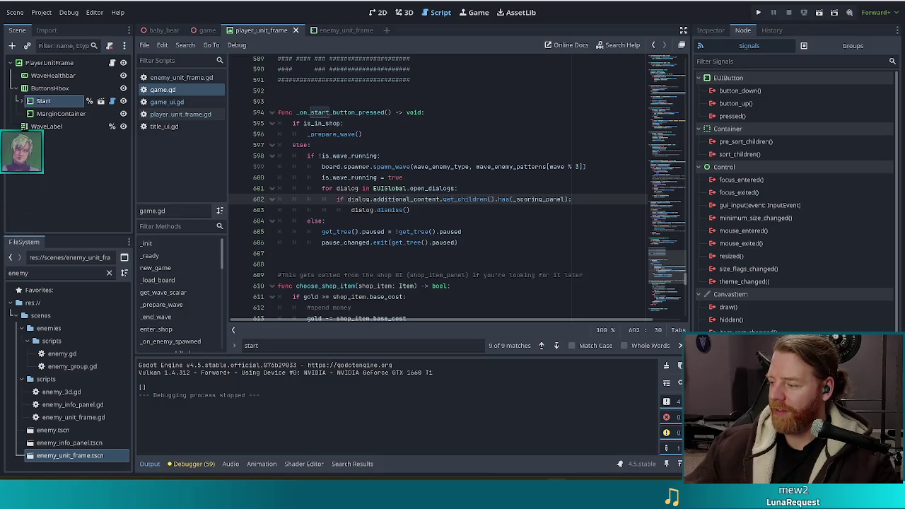
Step: Snip the chat message with Snipping Tool and zoom into the capture
key(Print)
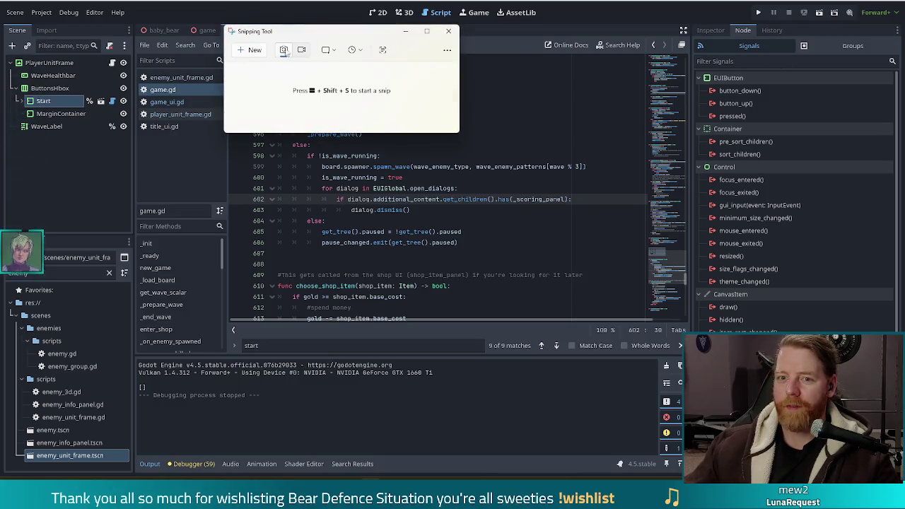
click(253, 49)
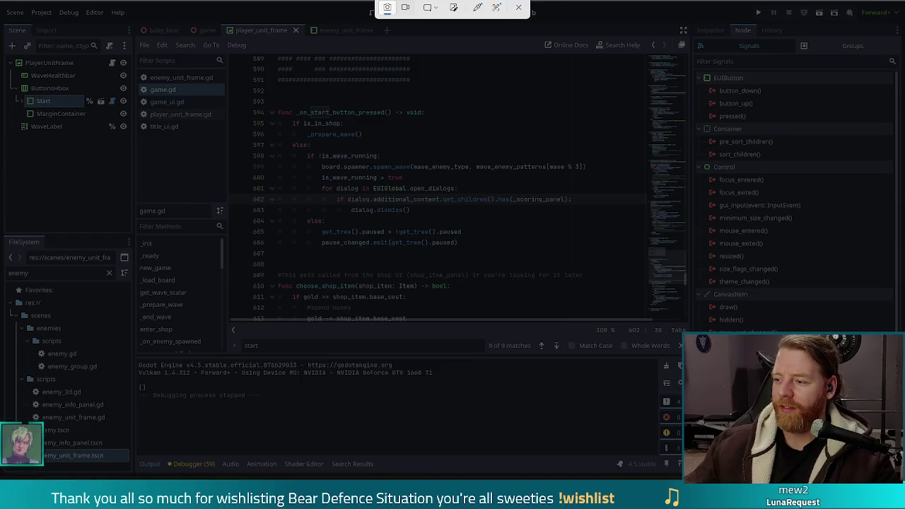
key(Escape)
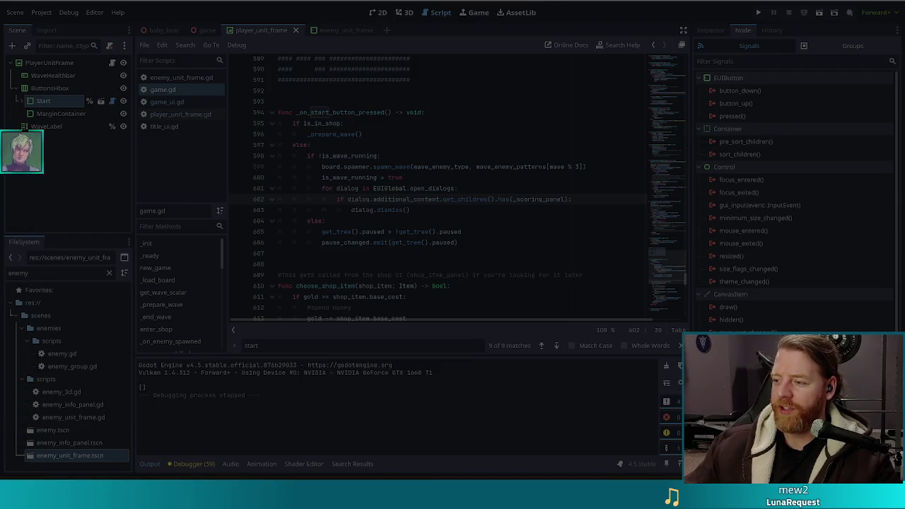
key(Escape)
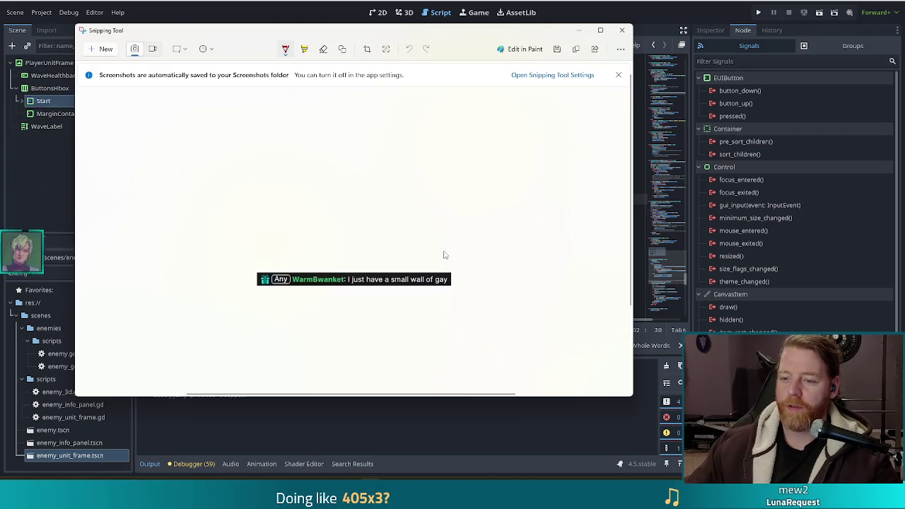
scroll(421, 232, up, 2)
scroll(293, 234, up, 3)
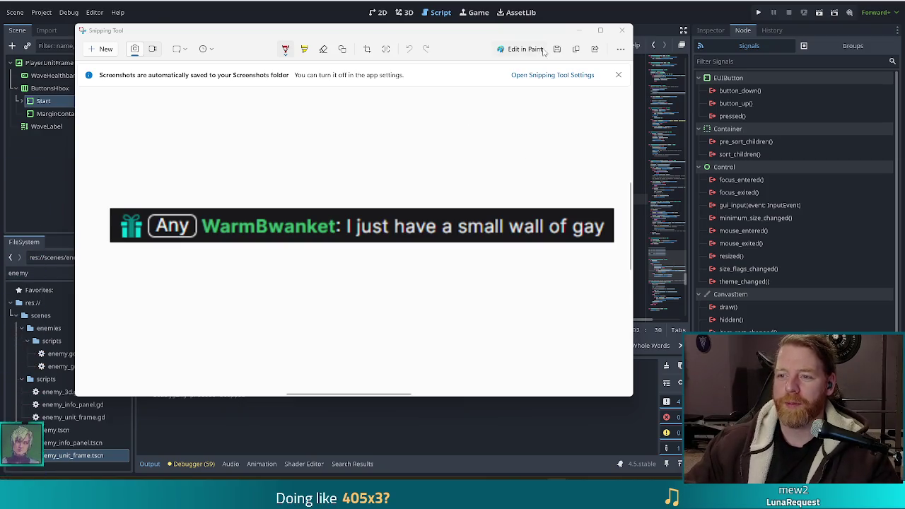
Step: Close the snip window, bring the snipping tool back briefly, then dismiss it with Alt+F4
click(621, 29)
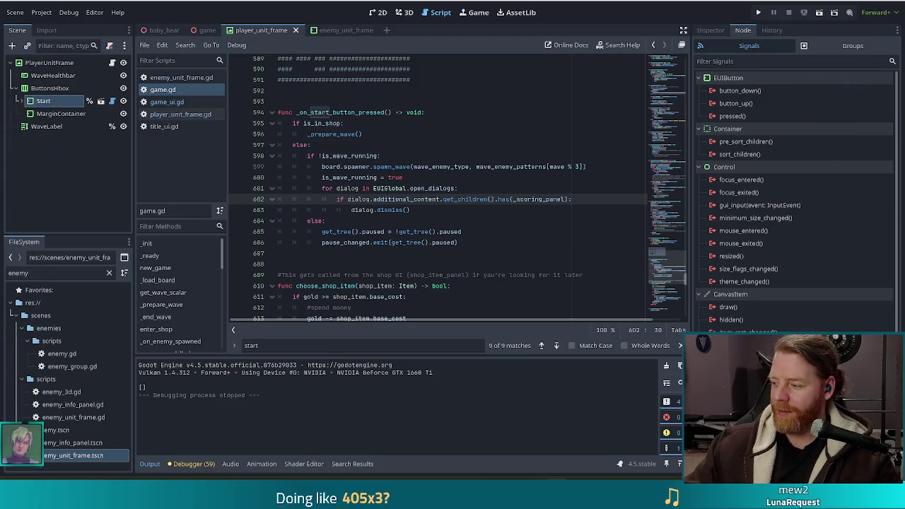
key(super+shift+s)
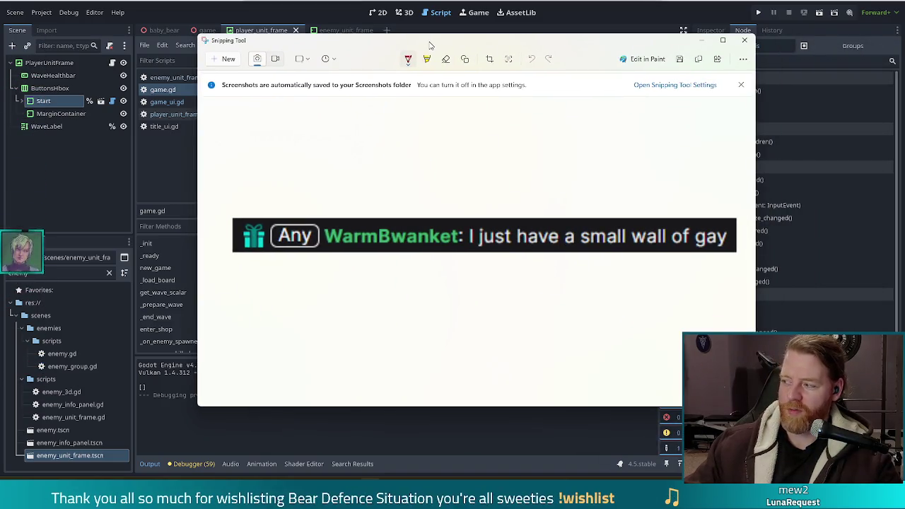
key(alt+F4)
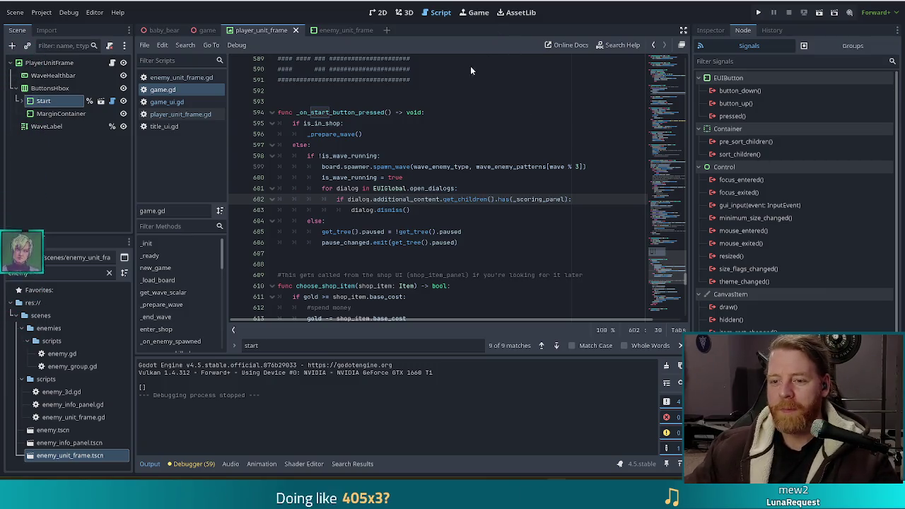
click(452, 209)
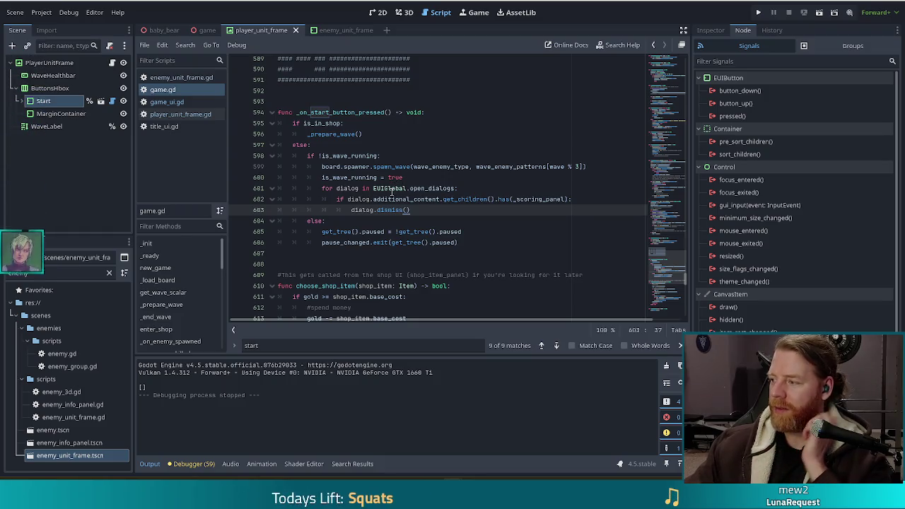
mouse_move(393, 195)
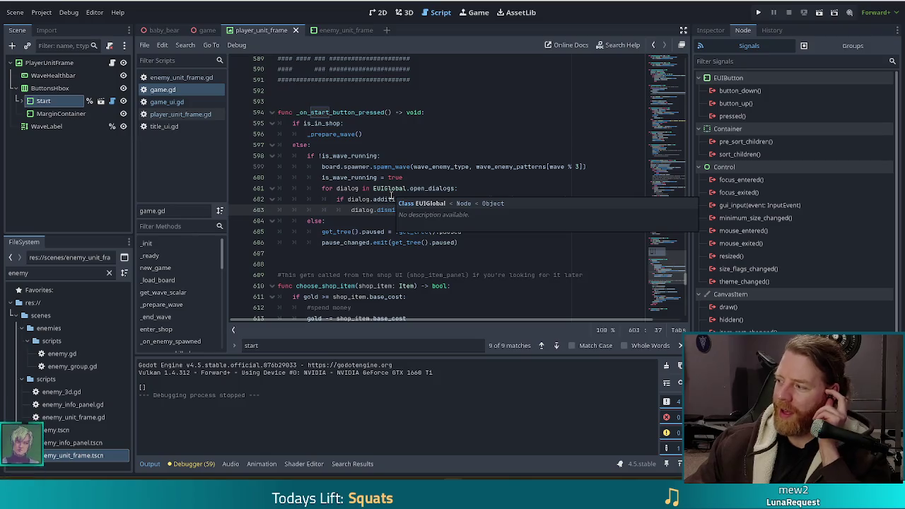
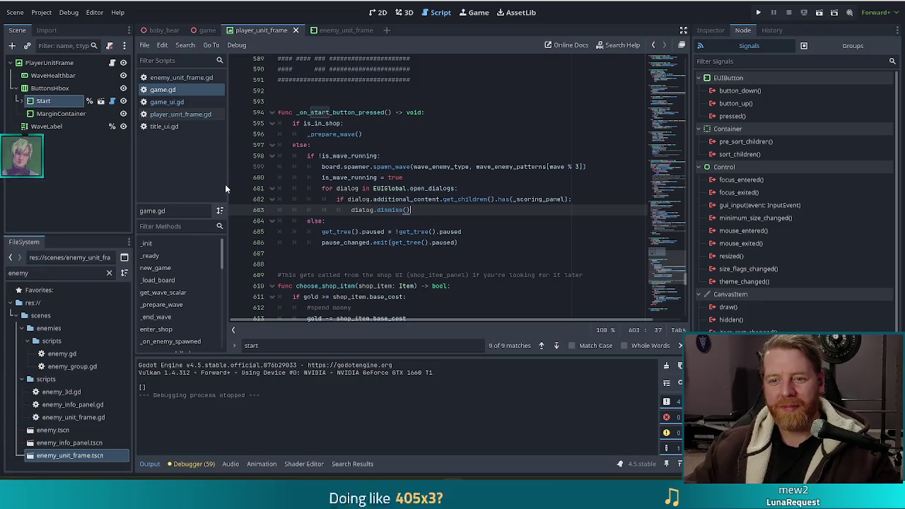
Step: Go to the start button handler and its _prepare_wave call in game.gd
click(340, 113)
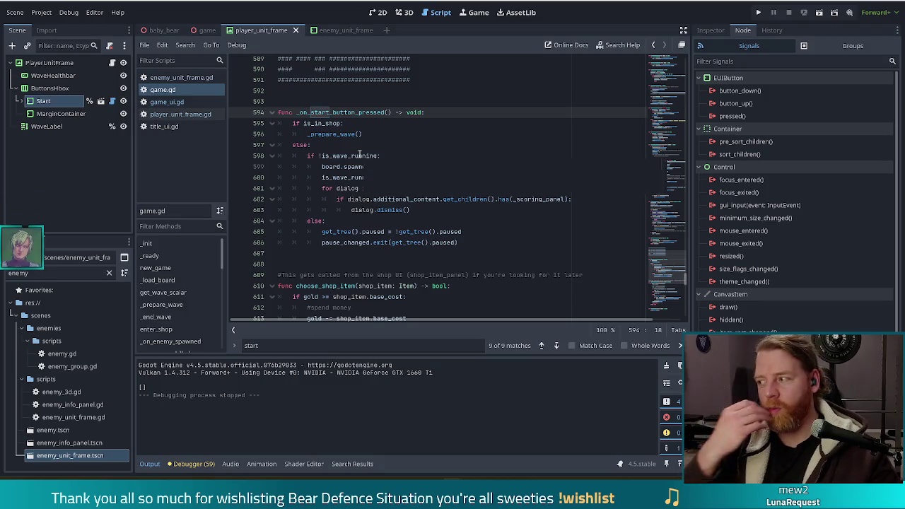
mouse_move(360, 155)
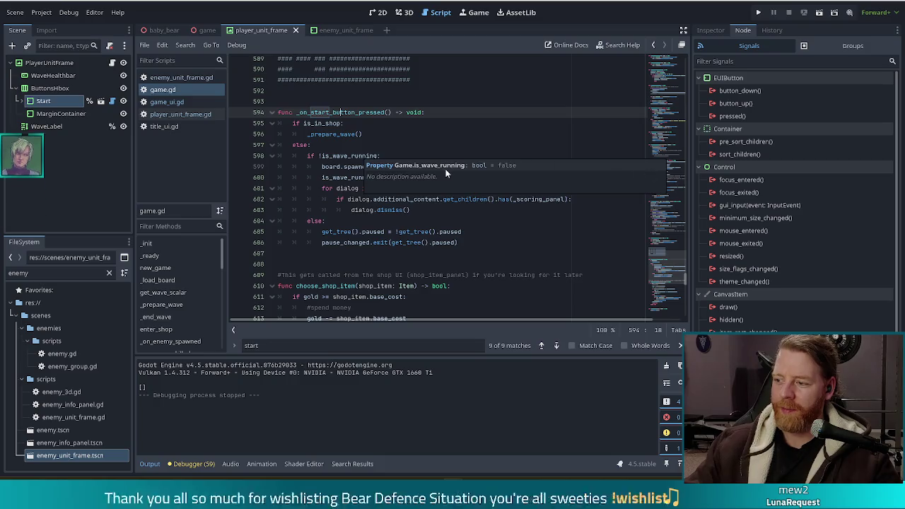
mouse_move(453, 199)
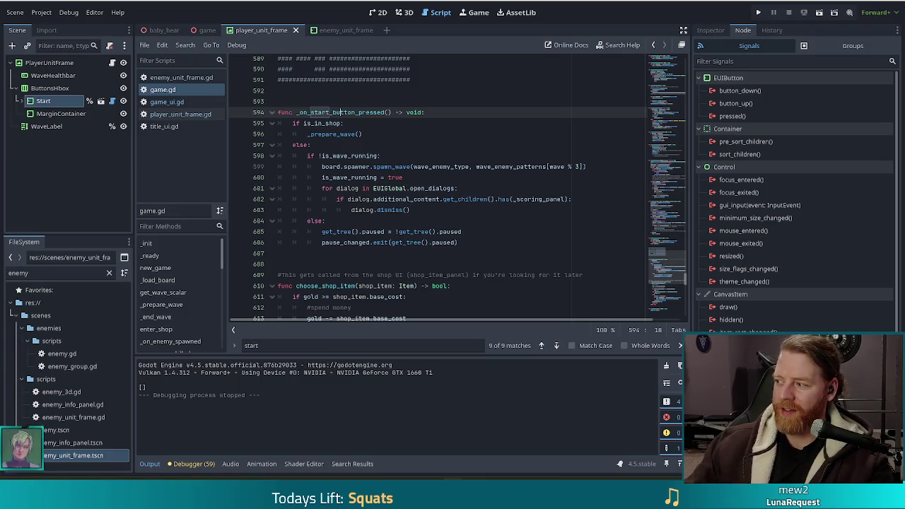
click(376, 132)
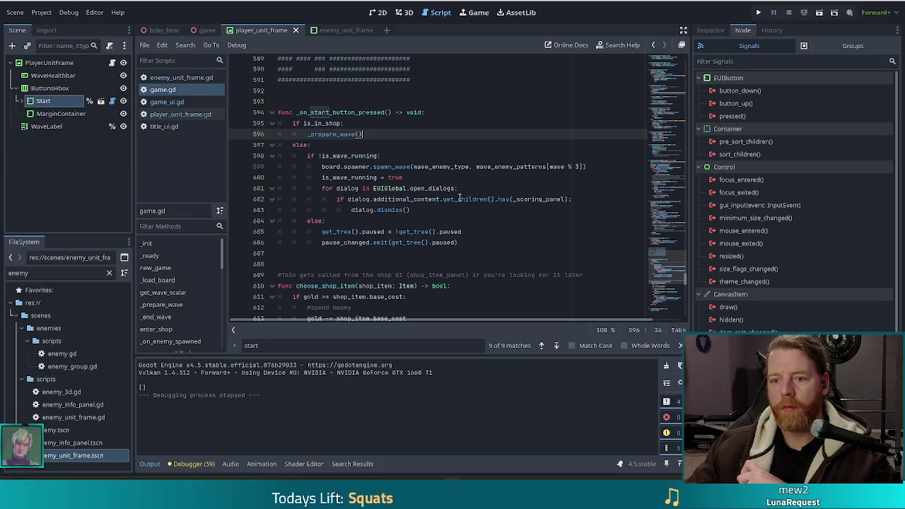
click(374, 155)
click(394, 135)
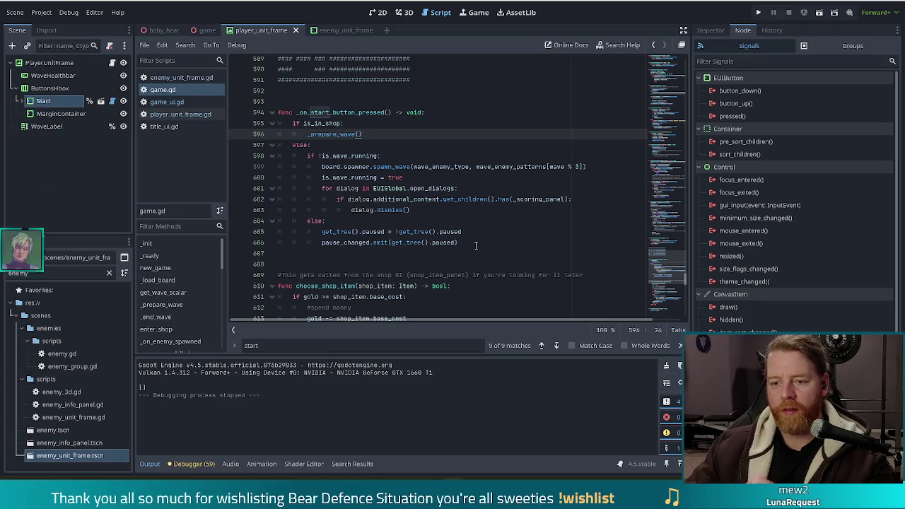
Step: Select the whole _on_start_button_pressed function, lines 593 to 606, then switch to the browser
drag(460, 243, 405, 177)
shift+click(462, 101)
mouse_move(361, 134)
mouse_down()
mouse_move(277, 127)
mouse_move(308, 134)
mouse_up()
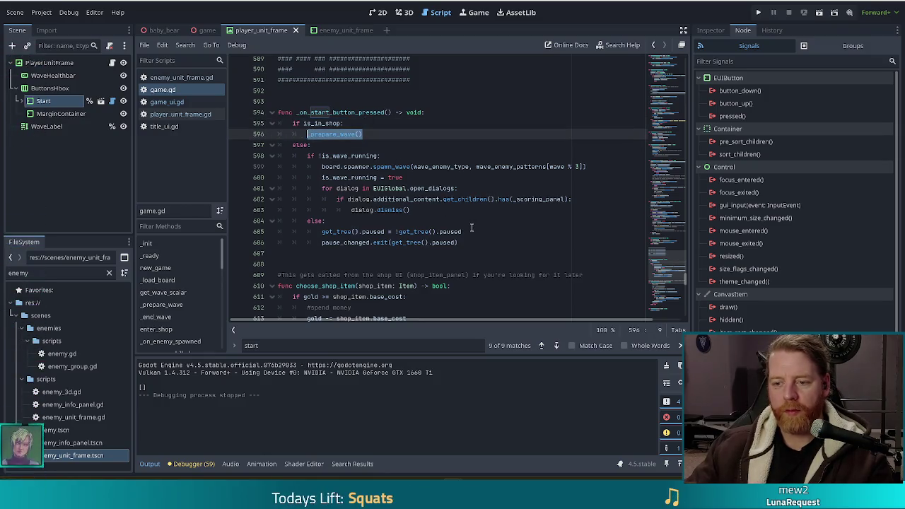
drag(470, 243, 465, 106)
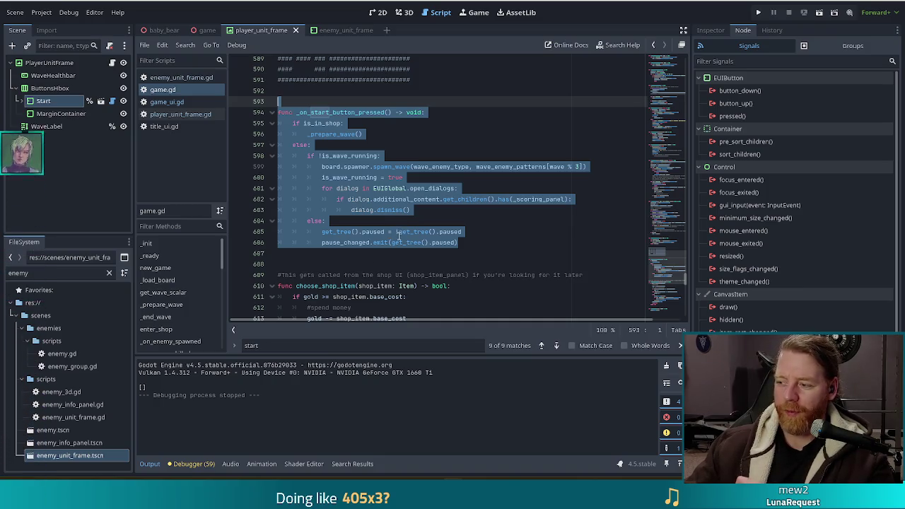
mouse_move(409, 242)
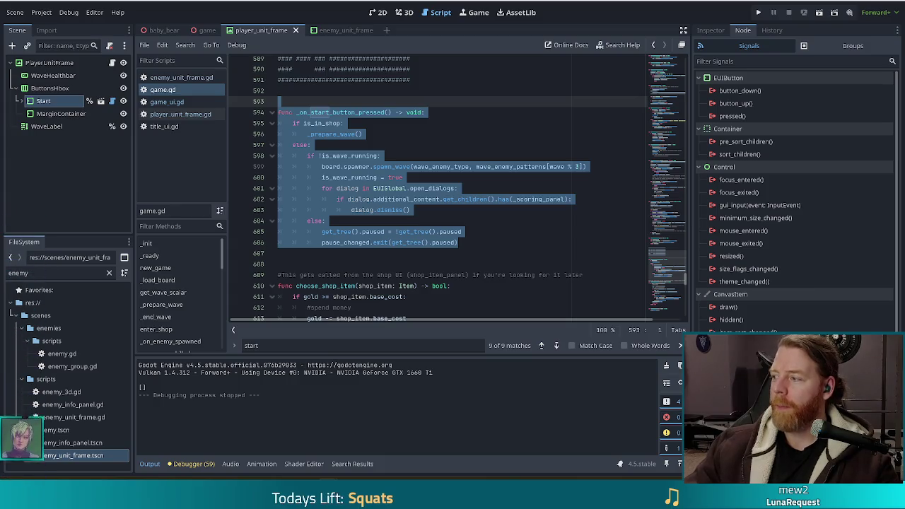
key(alt+Tab)
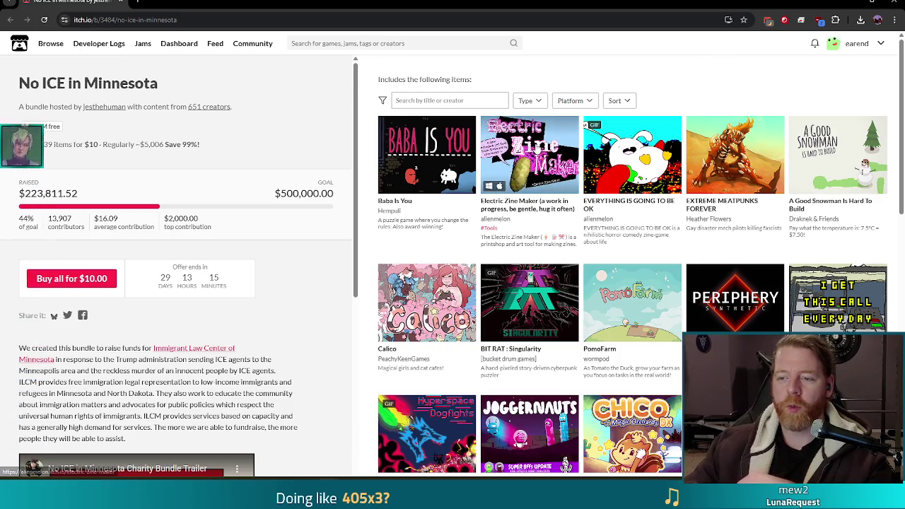
Step: Browse the game thumbnails on the itch.io No ICE in Minnesota bundle page
mouse_move(530, 154)
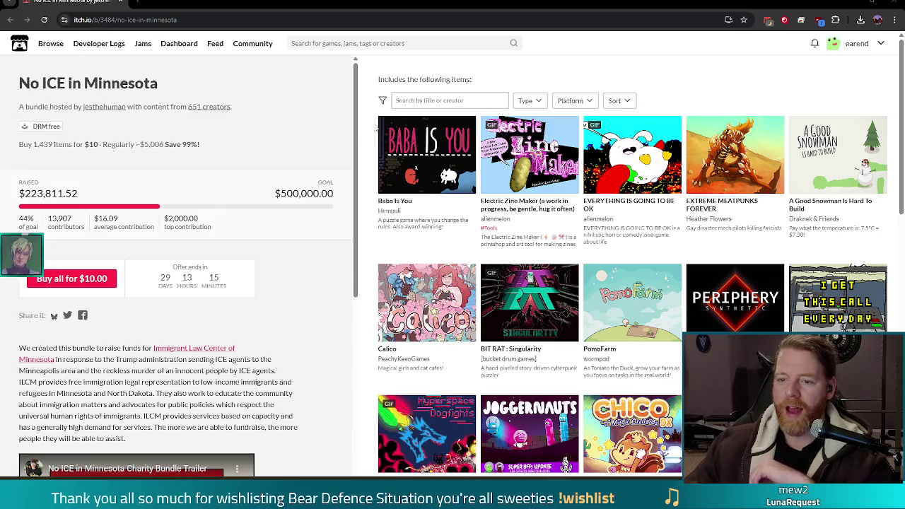
mouse_move(424, 149)
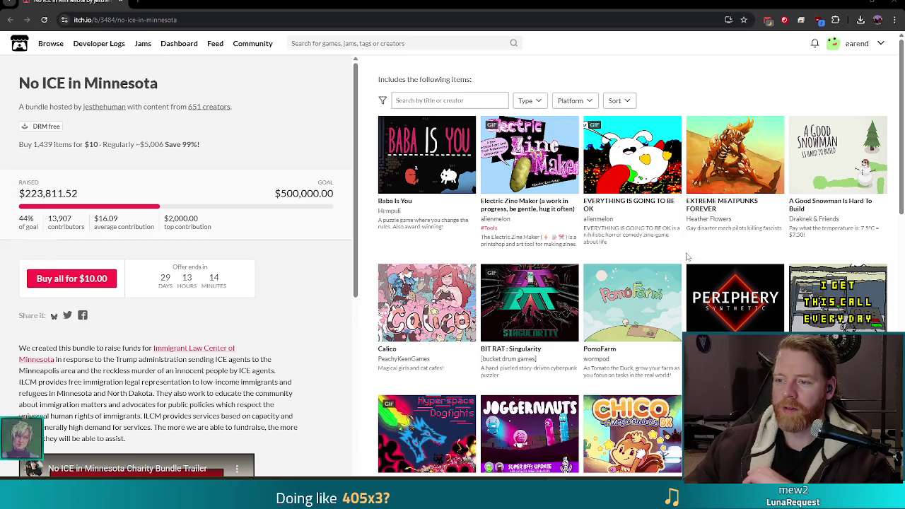
mouse_move(764, 181)
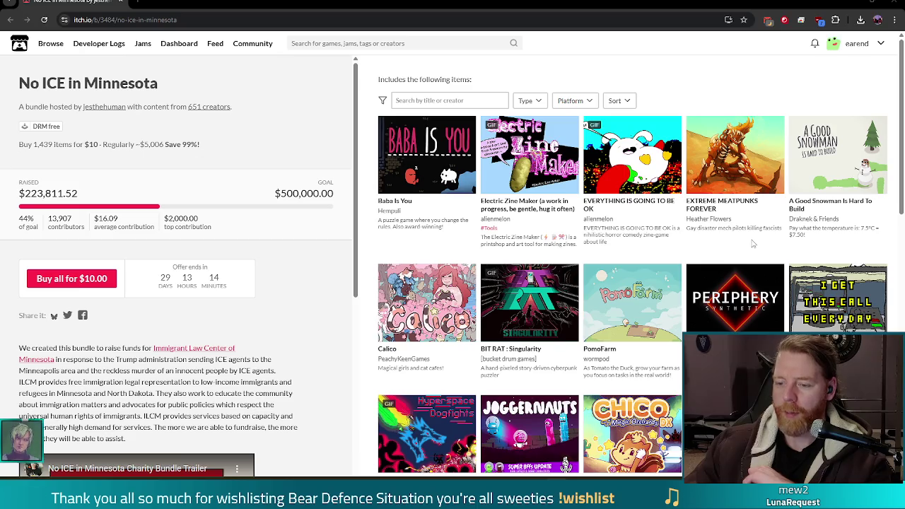
scroll(753, 244, down, 2)
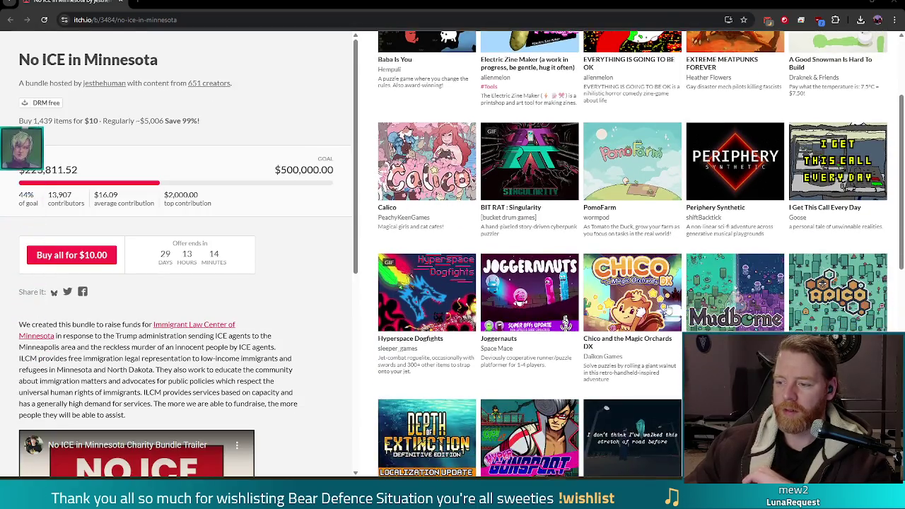
mouse_move(576, 281)
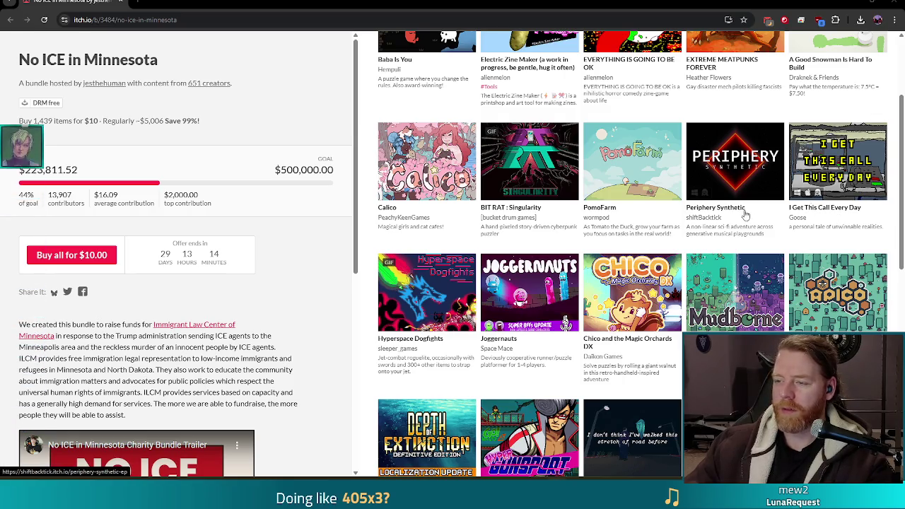
scroll(769, 225, up, 1)
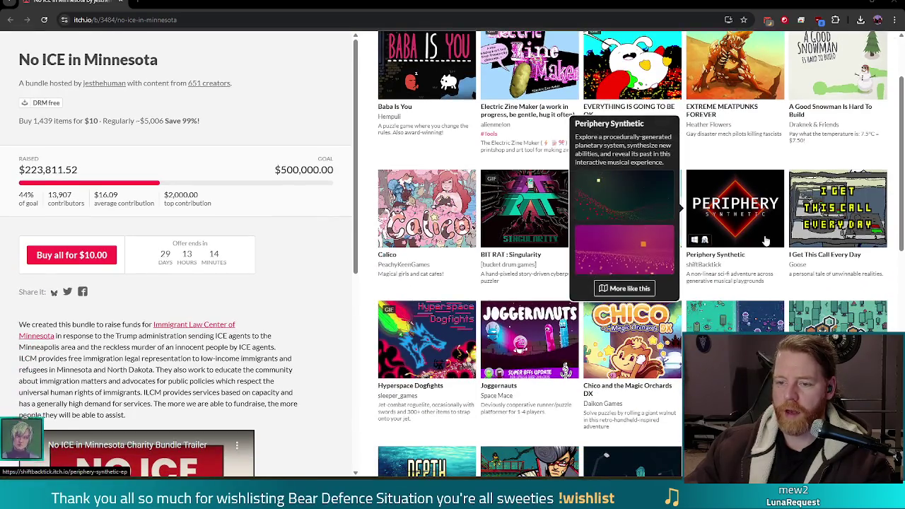
mouse_move(425, 195)
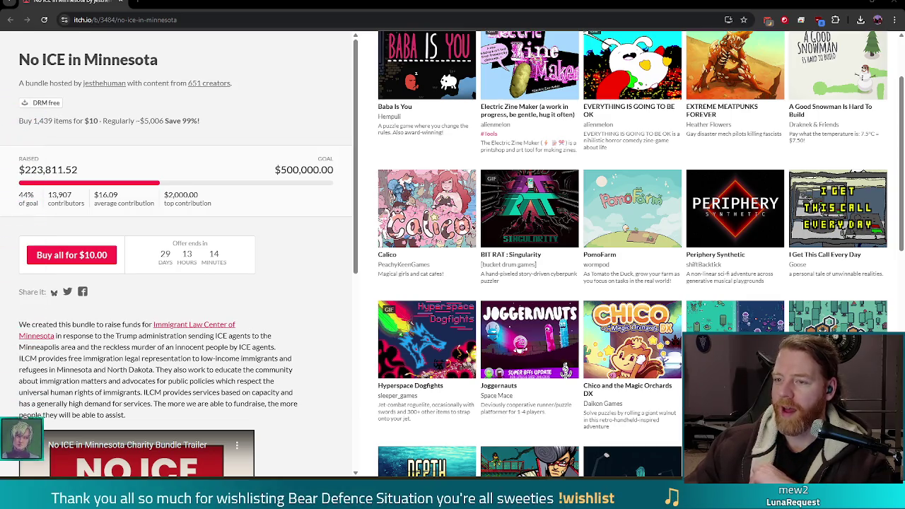
mouse_move(714, 205)
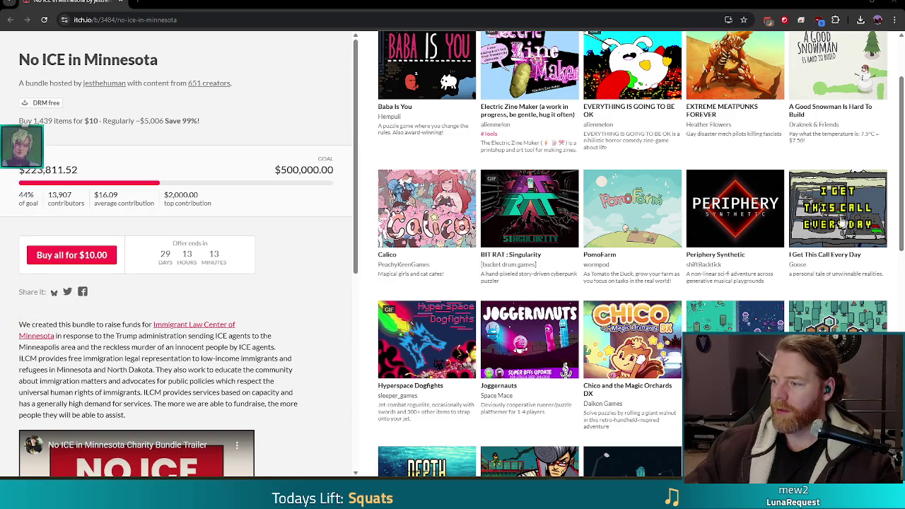
mouse_move(664, 187)
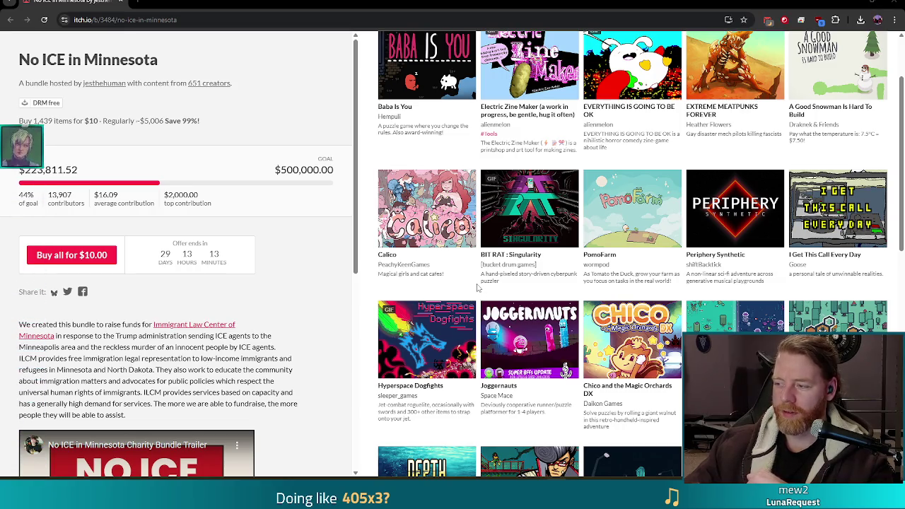
scroll(478, 287, down, 2)
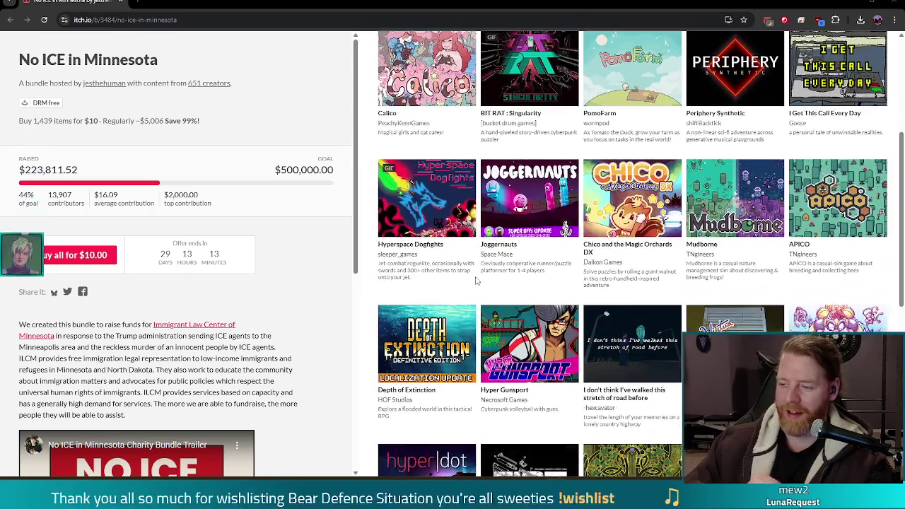
scroll(505, 263, down, 2)
scroll(463, 323, down, 1)
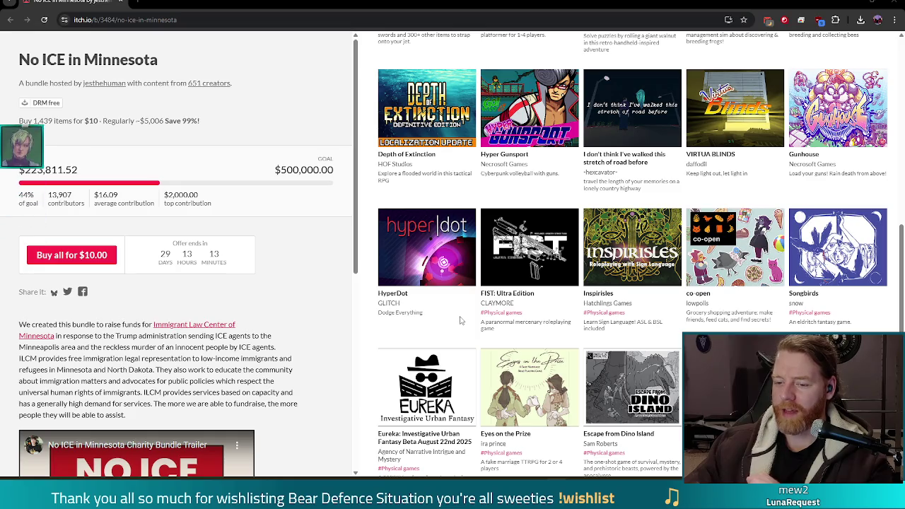
scroll(460, 321, down, 3)
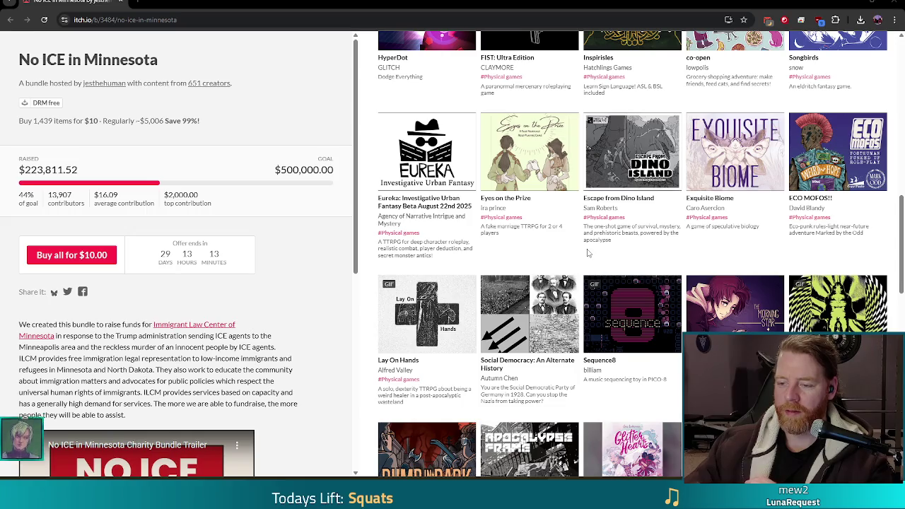
scroll(583, 241, down, 4)
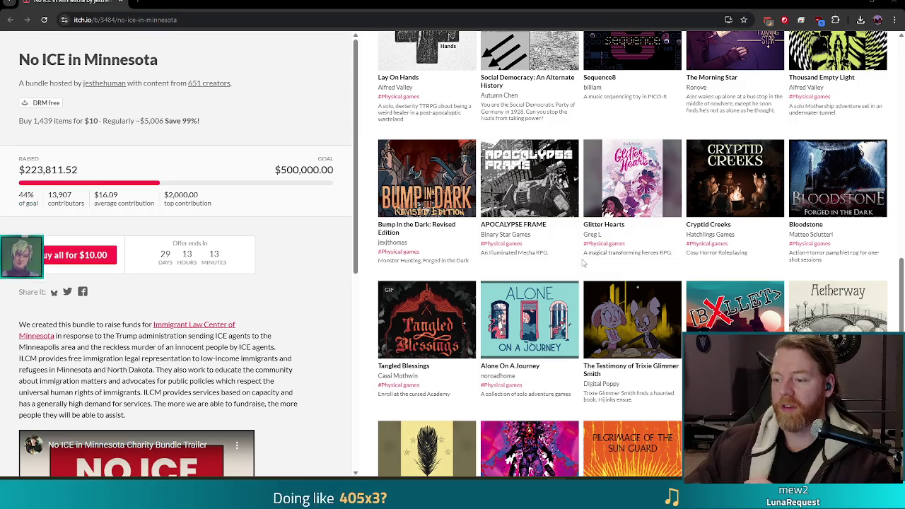
scroll(581, 258, down, 2)
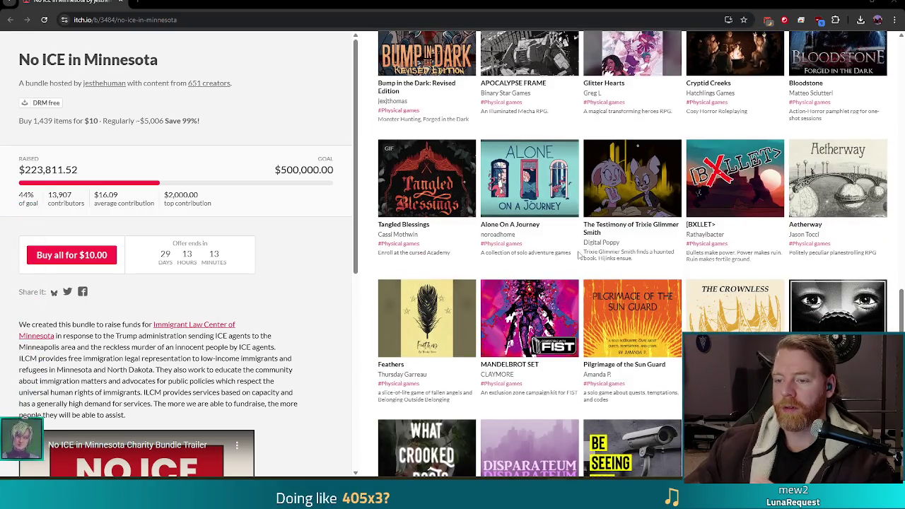
scroll(580, 256, down, 2)
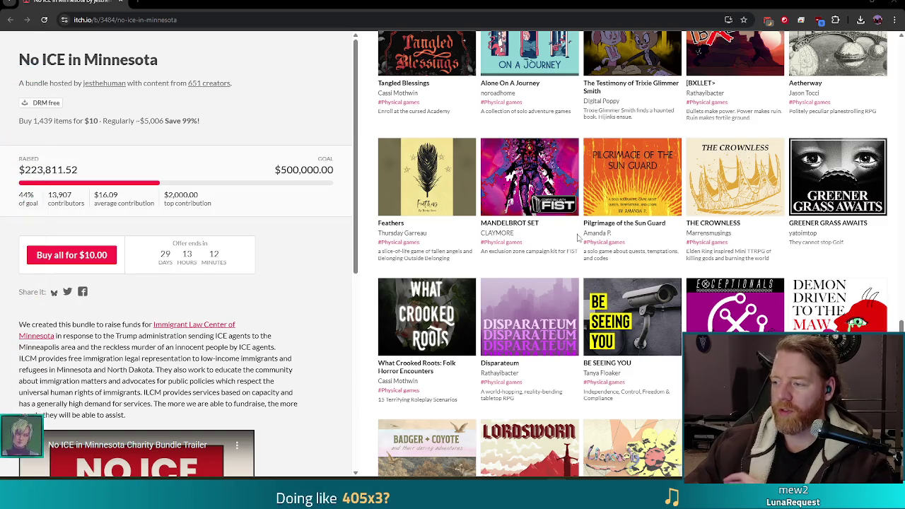
scroll(585, 249, down, 2)
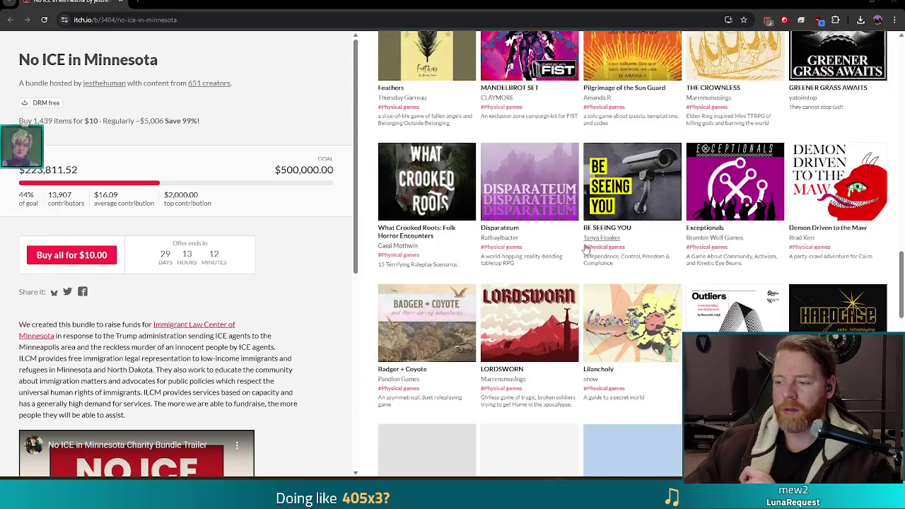
mouse_move(589, 274)
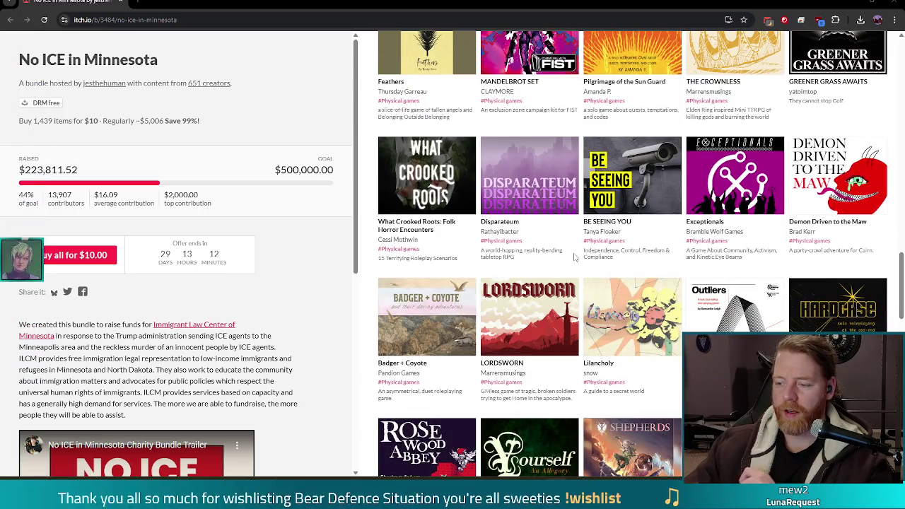
scroll(586, 272, down, 3)
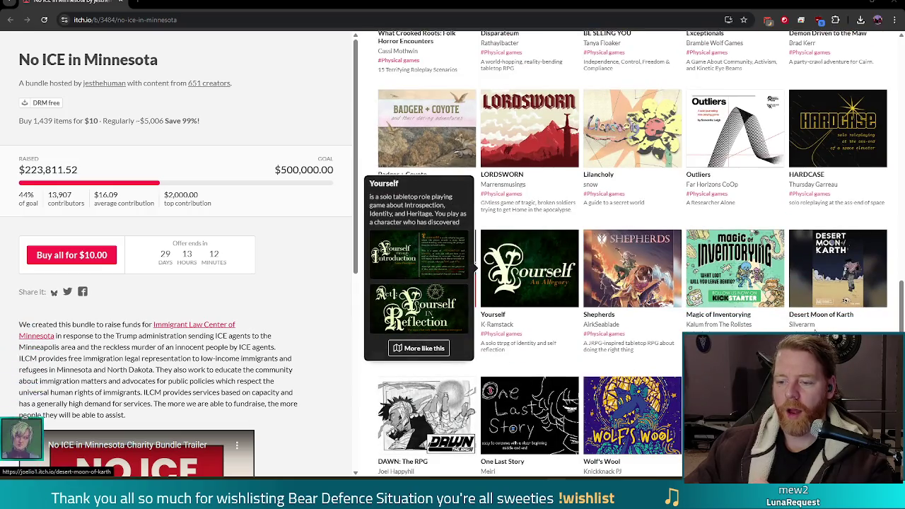
mouse_move(604, 293)
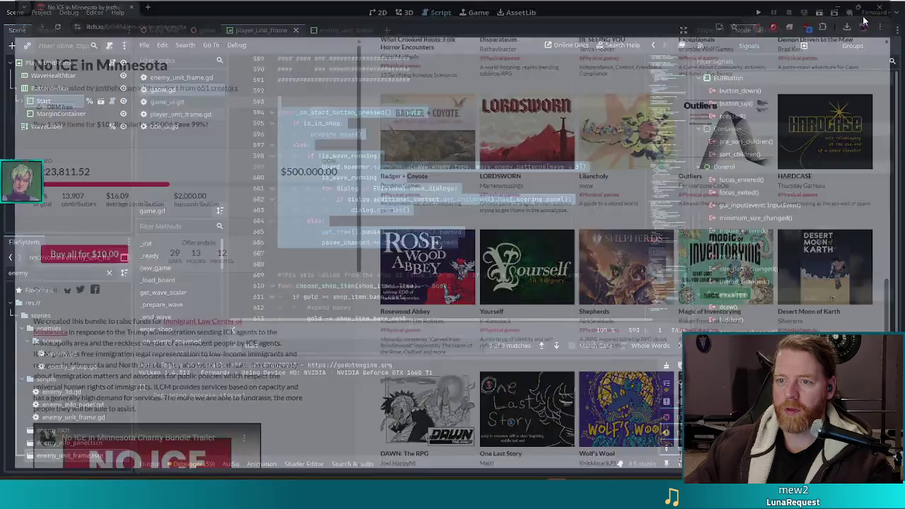
click(893, 5)
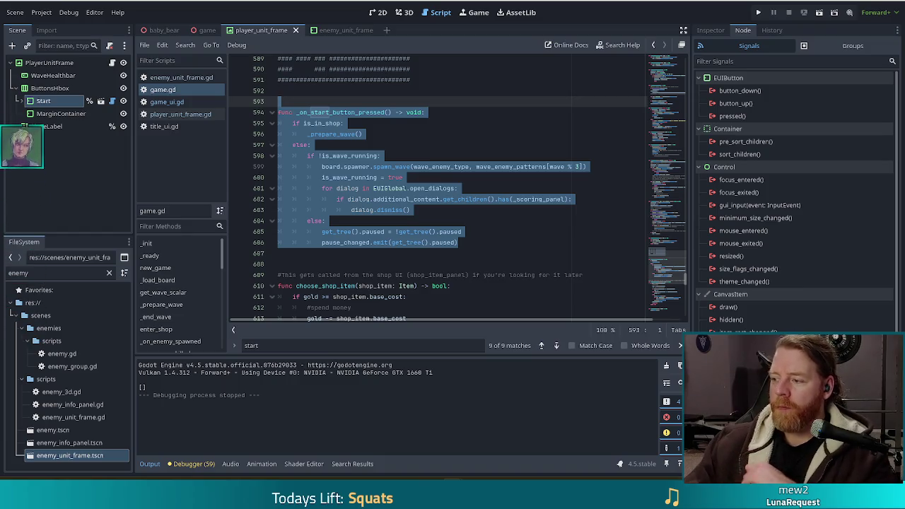
Step: Reselect the entire _on_start_button_pressed function block in game.gd
click(439, 199)
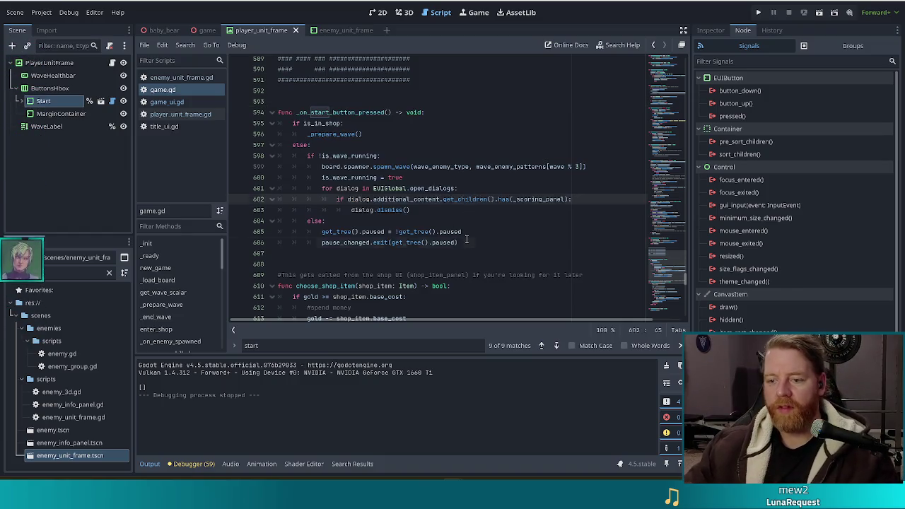
mouse_move(458, 242)
mouse_down()
mouse_move(467, 117)
mouse_move(477, 95)
mouse_up()
key(ctrl+c)
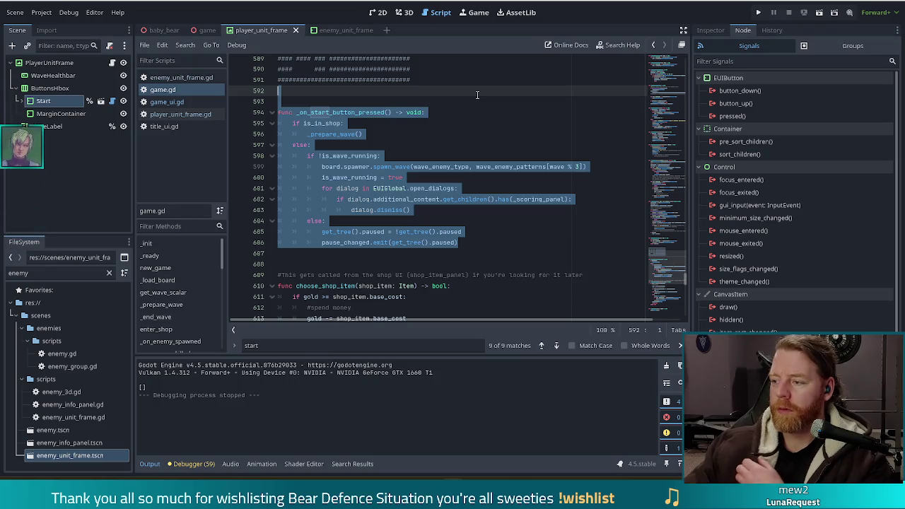
Step: Cut _on_start_button_pressed from game.gd and paste it at the end of player_unit_frame.gd
drag(477, 95, 468, 83)
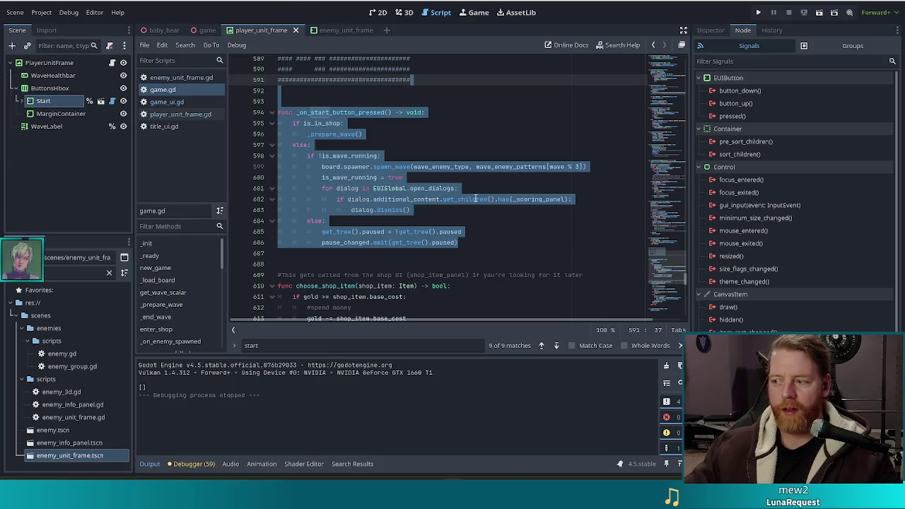
key(Delete)
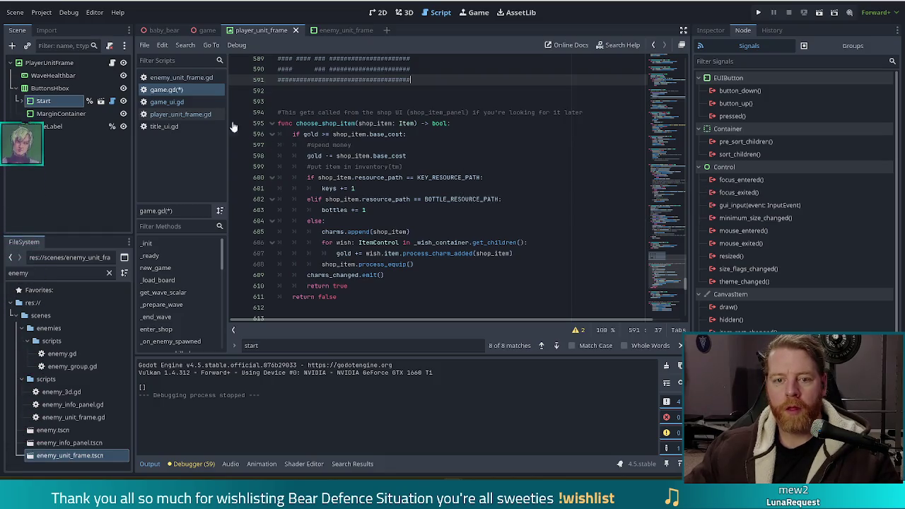
click(176, 114)
scroll(450, 237, down, 1)
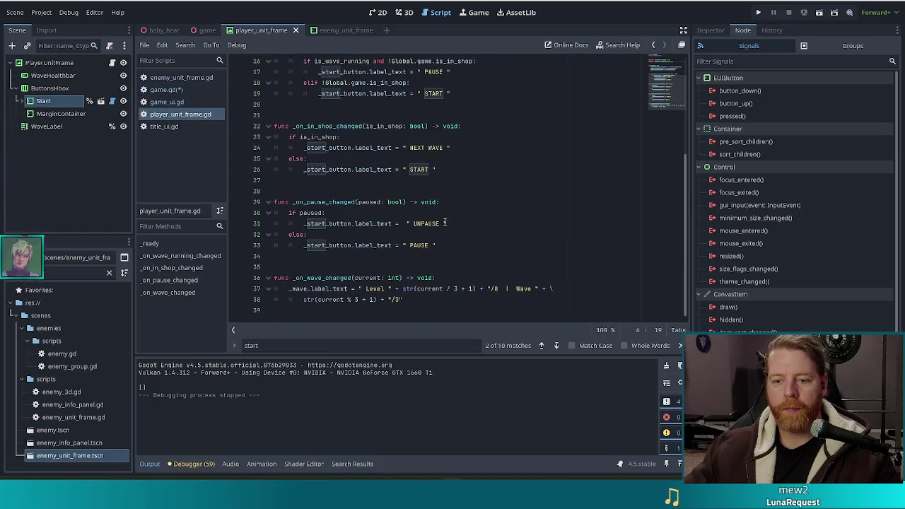
click(421, 304)
key(ctrl+v)
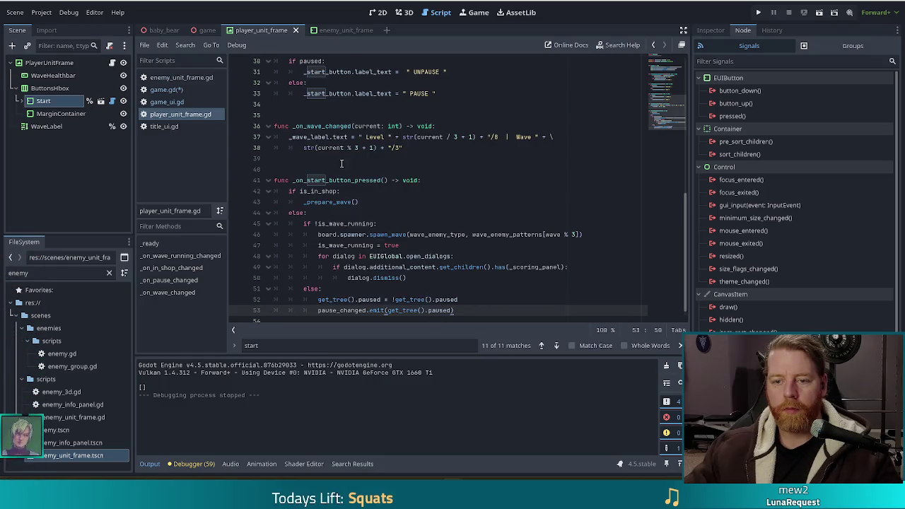
Step: Prefix the _prepare_wave and is_wave_running references with Global.game. in the pasted function
click(342, 169)
click(303, 201)
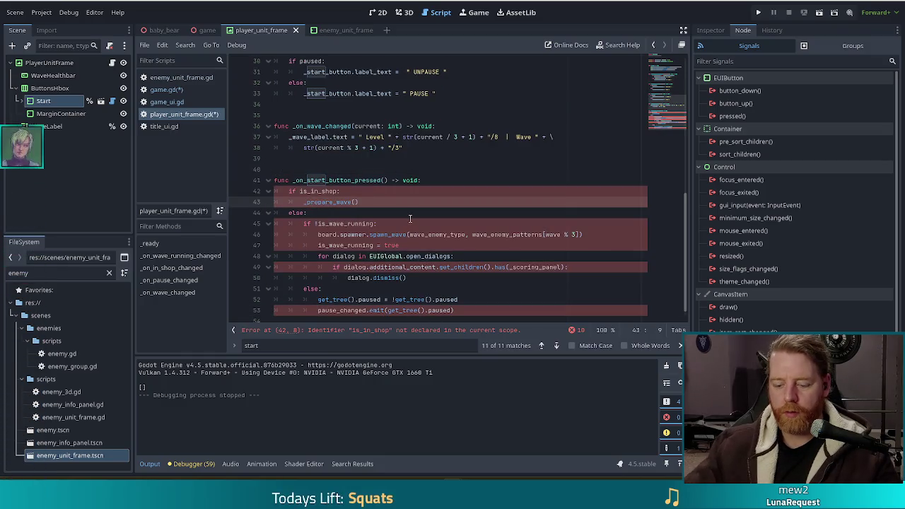
text(Global.game.)
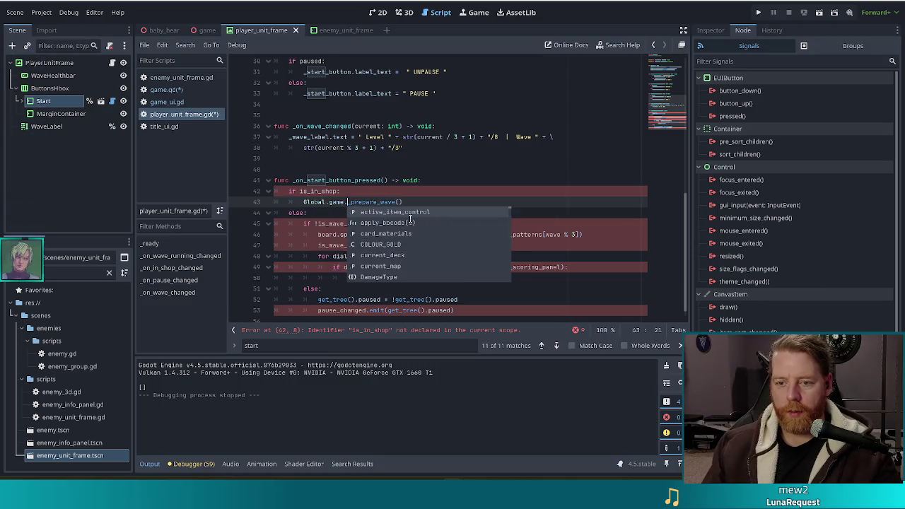
key(Escape)
key(Up)
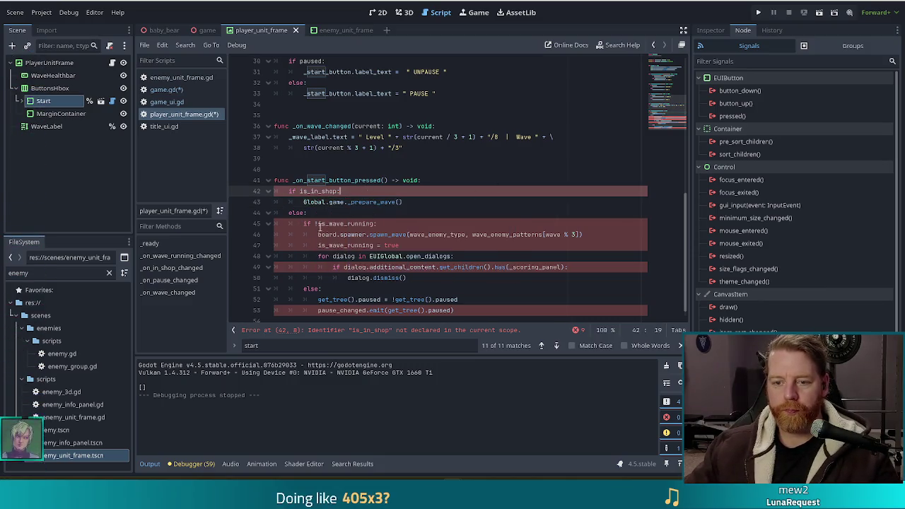
click(319, 224)
text(Gl)
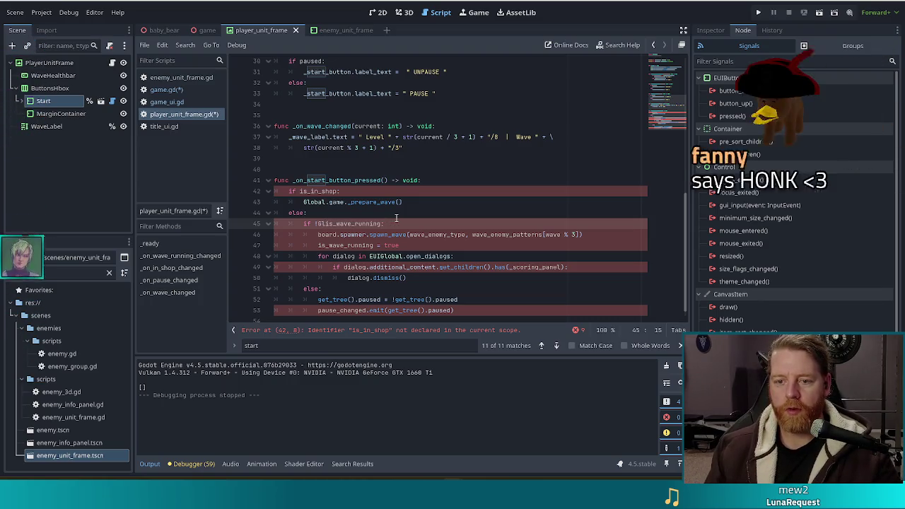
key(BackSpace)
key(BackSpace)
key(BackSpace)
text(bal.game)
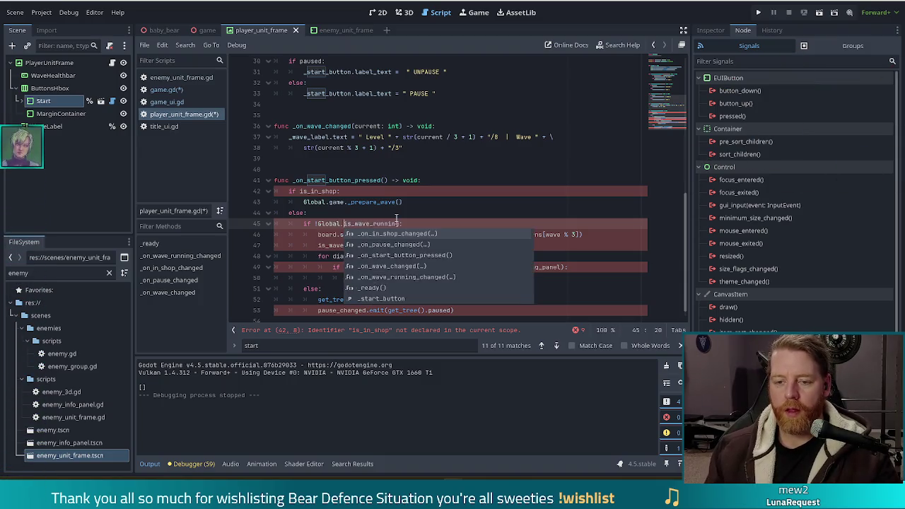
text(.)
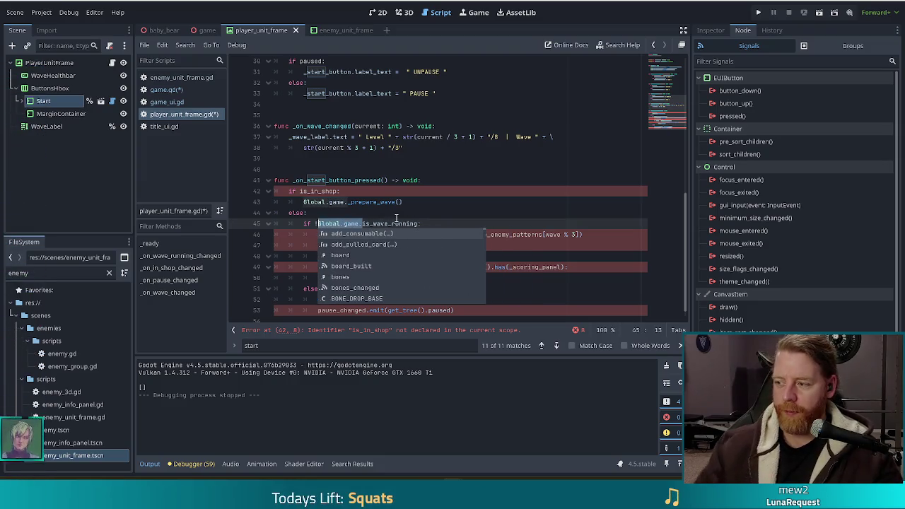
click(424, 202)
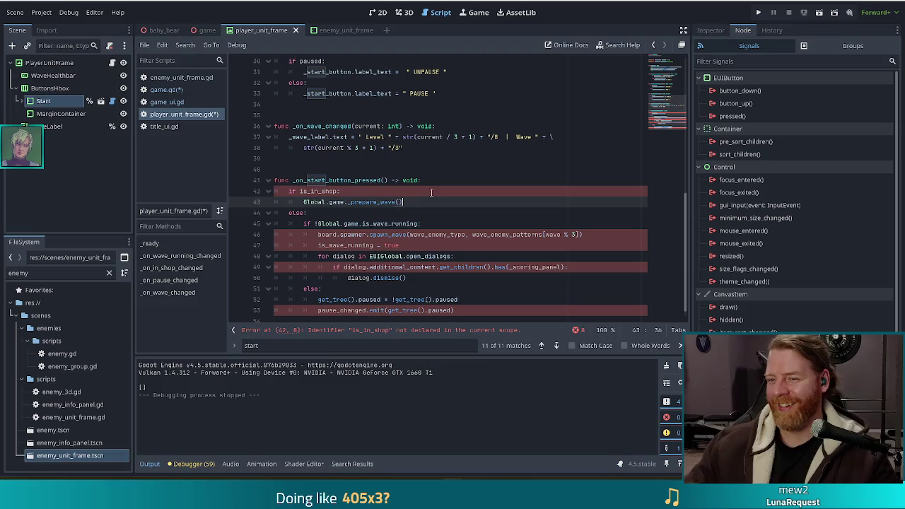
Step: Prefix is_in_shop with Global.game. and move to the board.spawner reference
click(303, 191)
text(Global.game.)
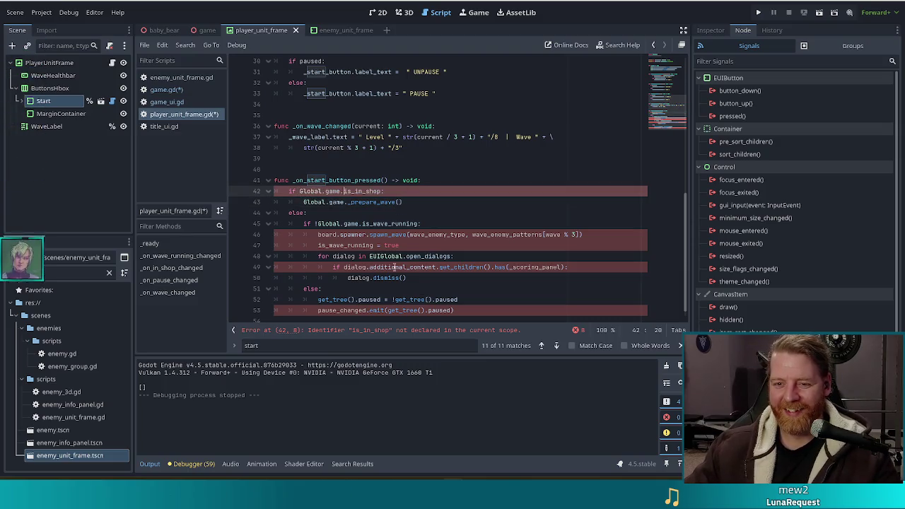
click(410, 207)
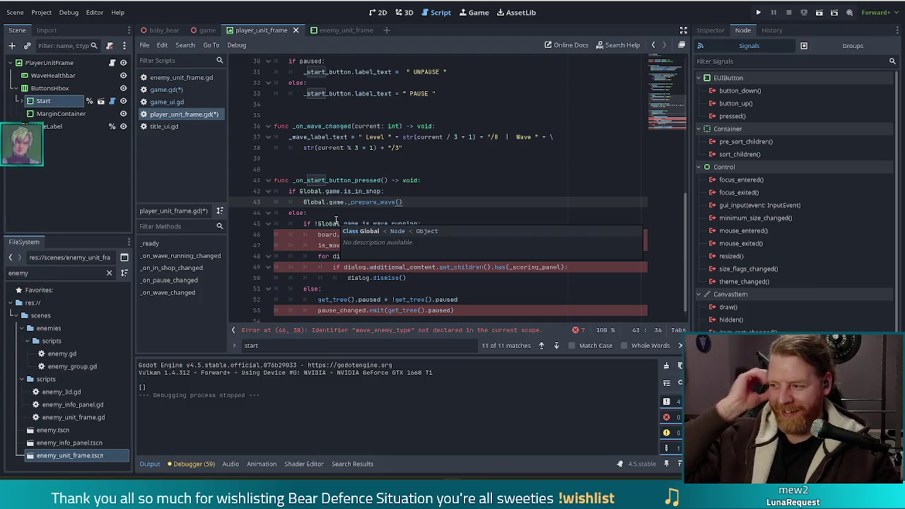
scroll(470, 215, down, 1)
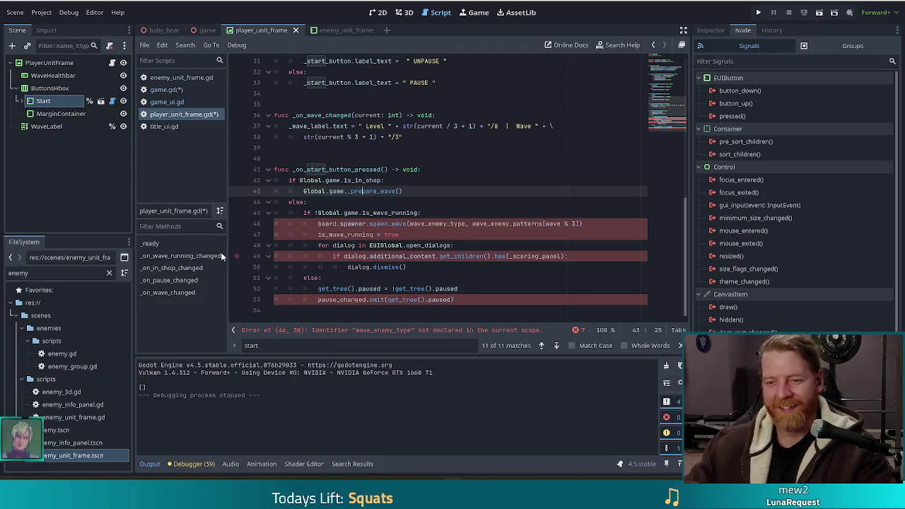
click(318, 224)
Step: Prefix board, wave_enemy_type, wave_enemy_patterns and wave with Global.game., wrapping the long spawn_wave line
text(Global.game.)
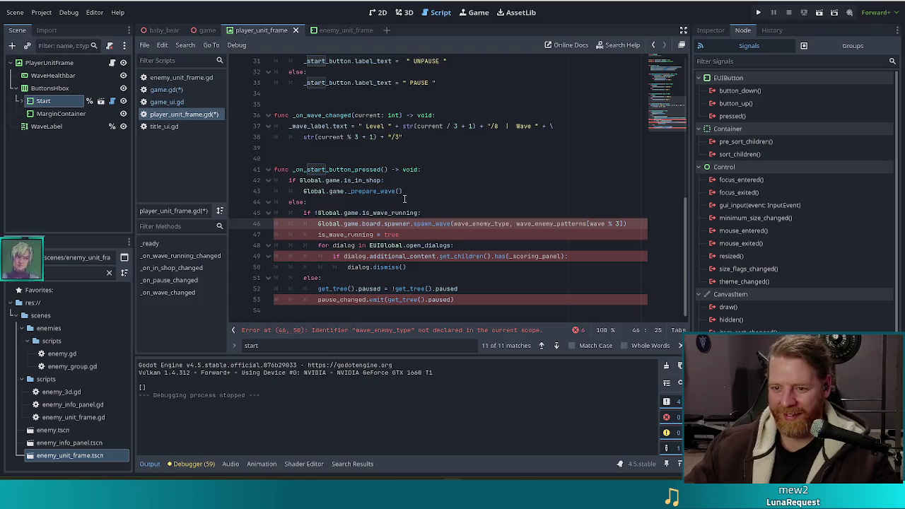
key(Up)
key(Up)
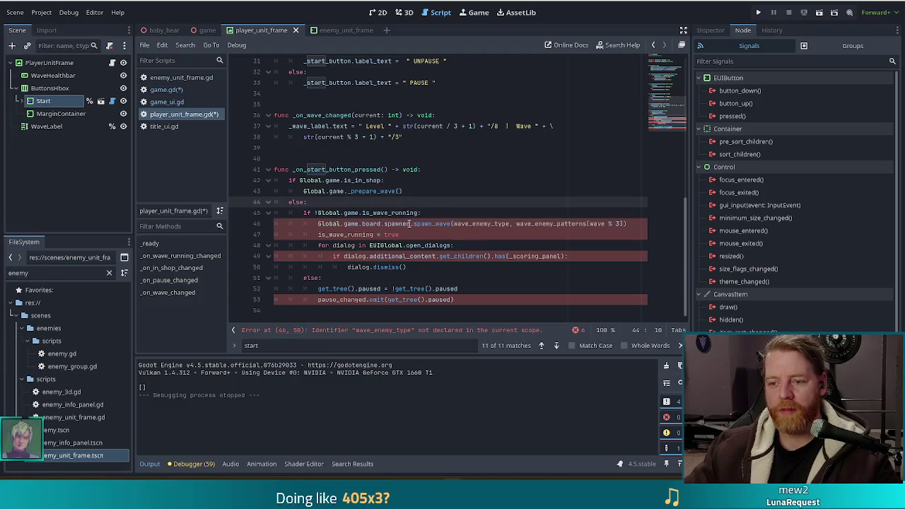
click(453, 224)
text(Global.game.)
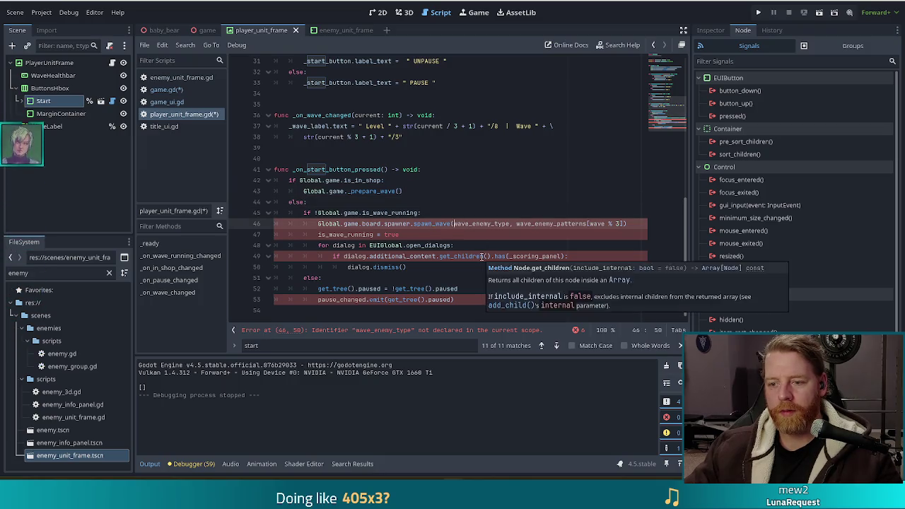
click(561, 218)
text(Global.game.)
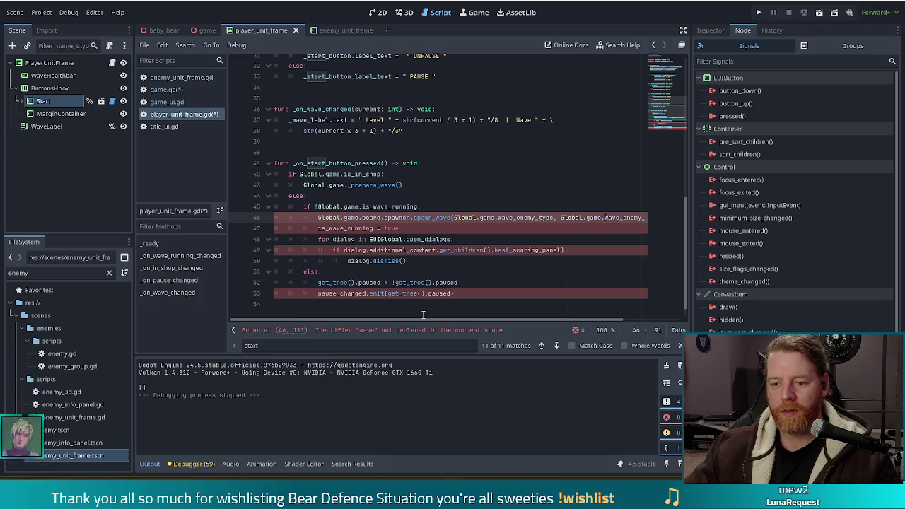
drag(422, 318, 526, 323)
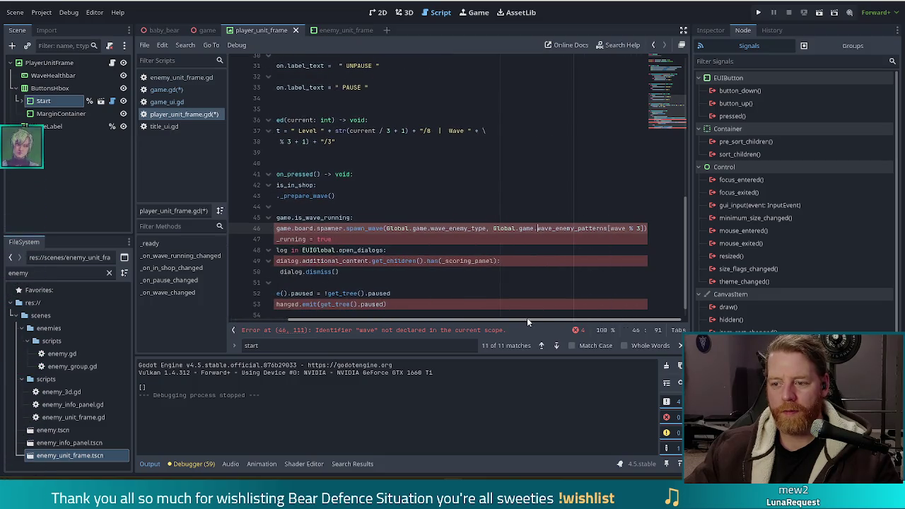
click(610, 229)
text(Global.game.)
scroll(497, 320, left, 3)
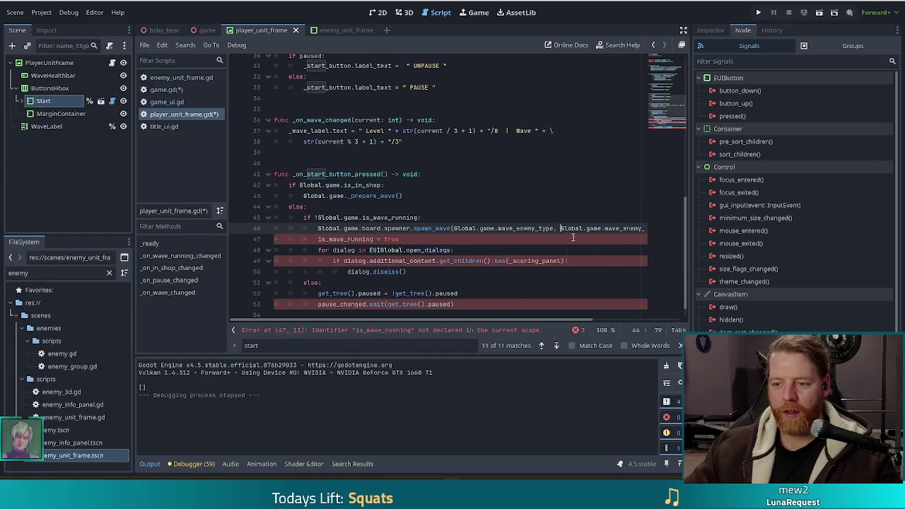
key(Return)
scroll(449, 215, down, 1)
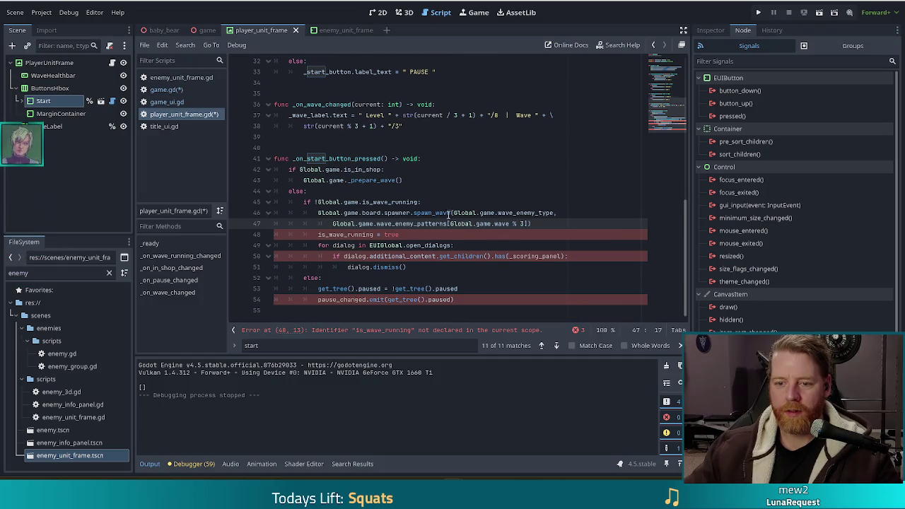
Step: Prefix is_wave_running, _scoring_panel and pause_changed with Global.game. to clear the remaining errors
click(318, 234)
text(Global.game.)
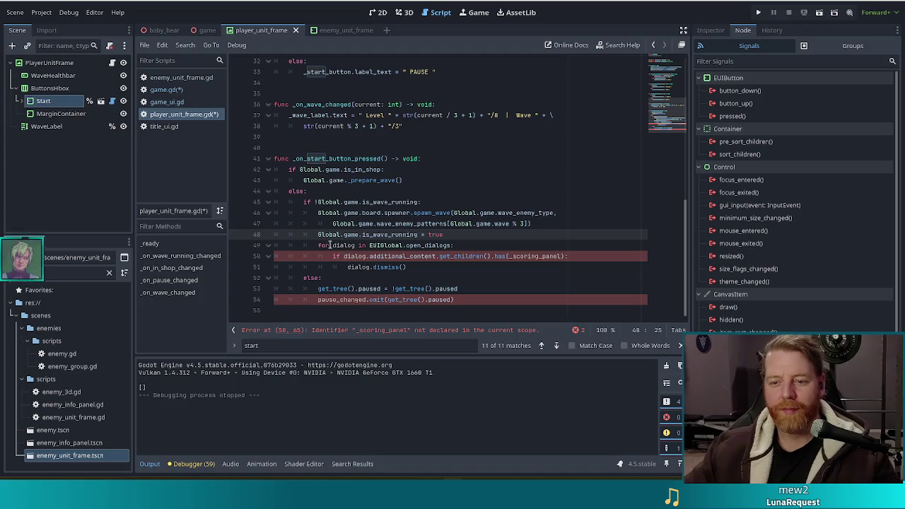
key(Down)
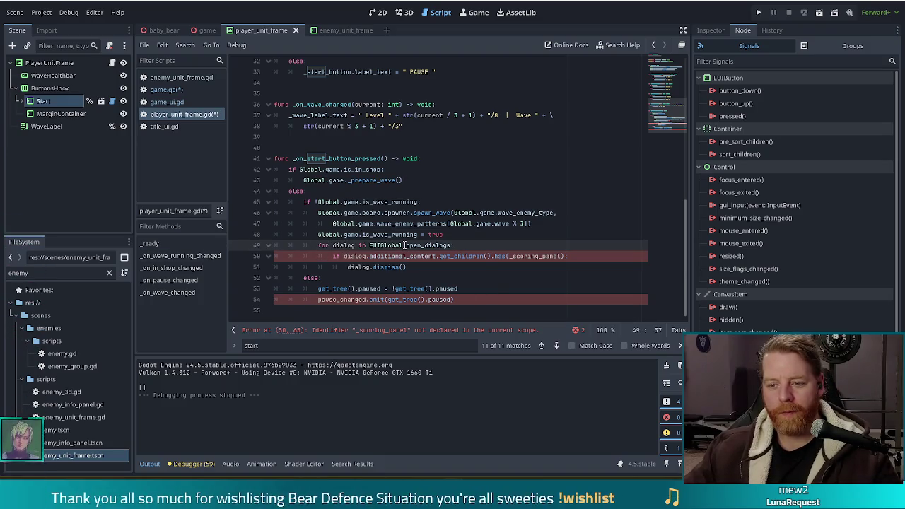
key(ctrl+Left)
key(ctrl+Left)
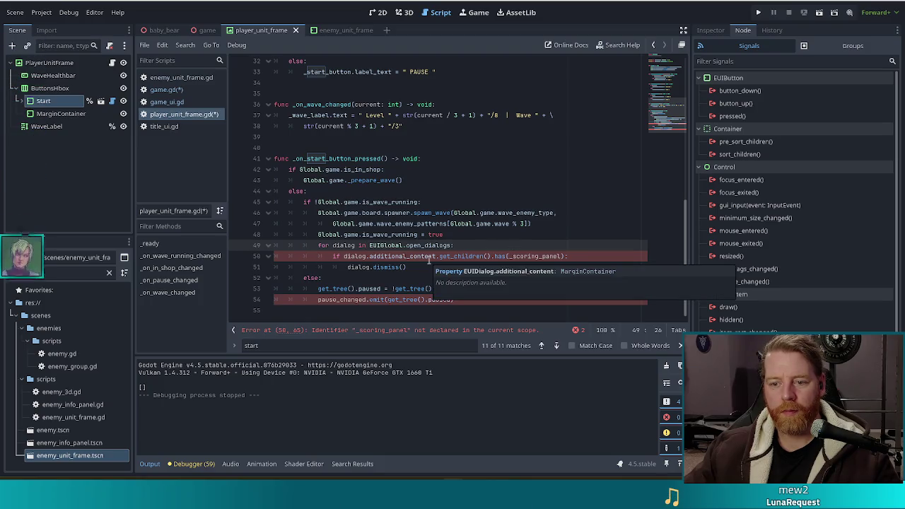
click(510, 256)
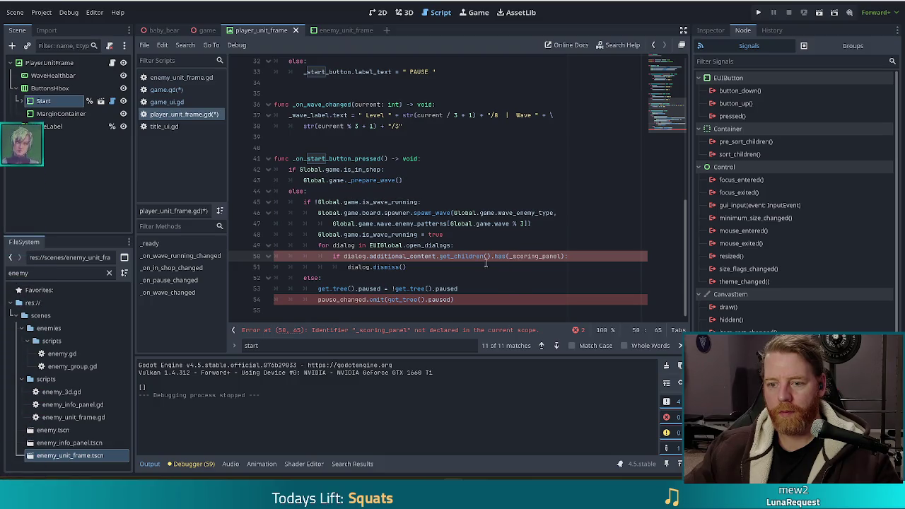
text(Global.game.)
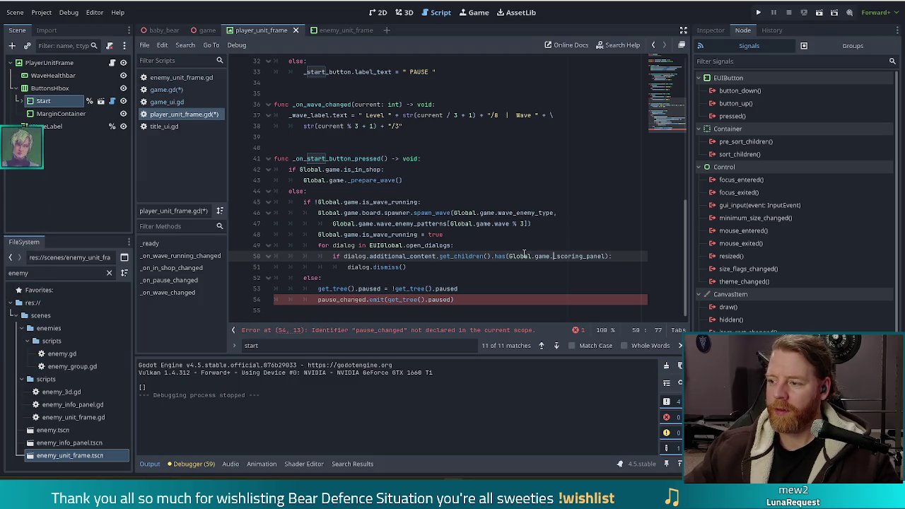
mouse_move(520, 257)
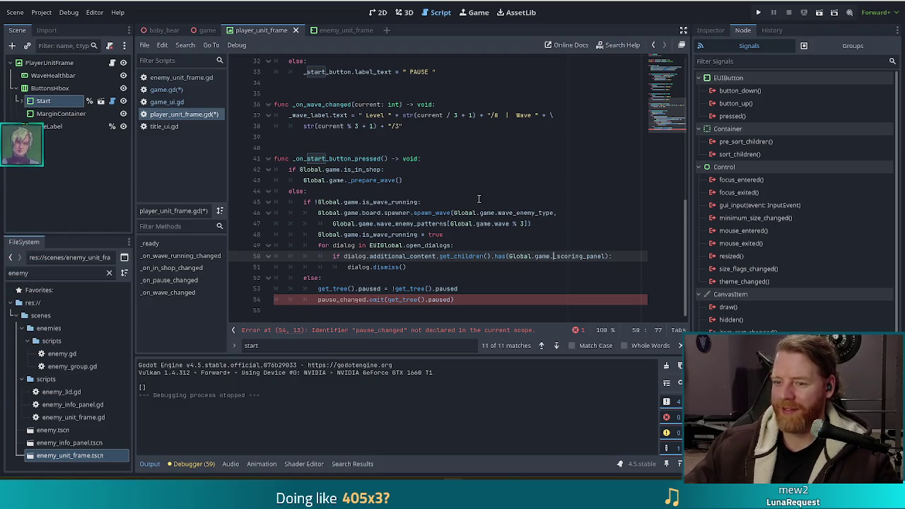
click(317, 300)
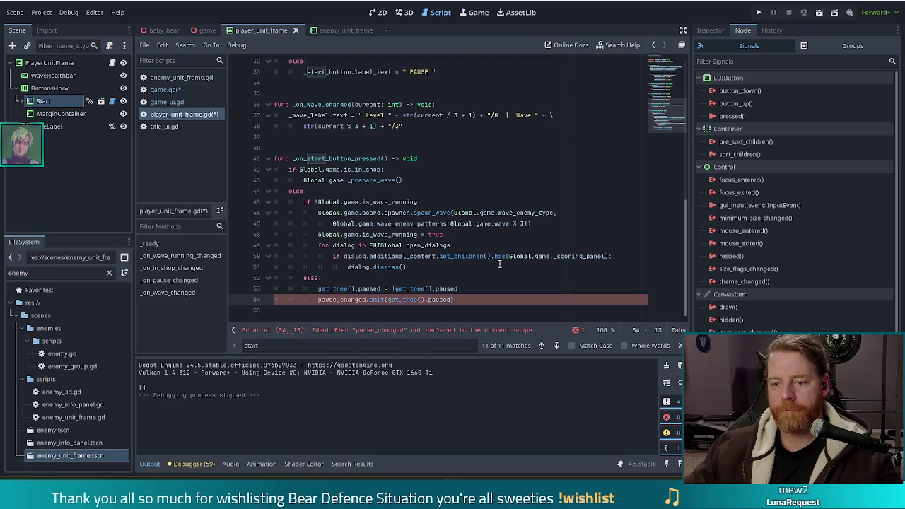
text(Global.game.)
click(394, 267)
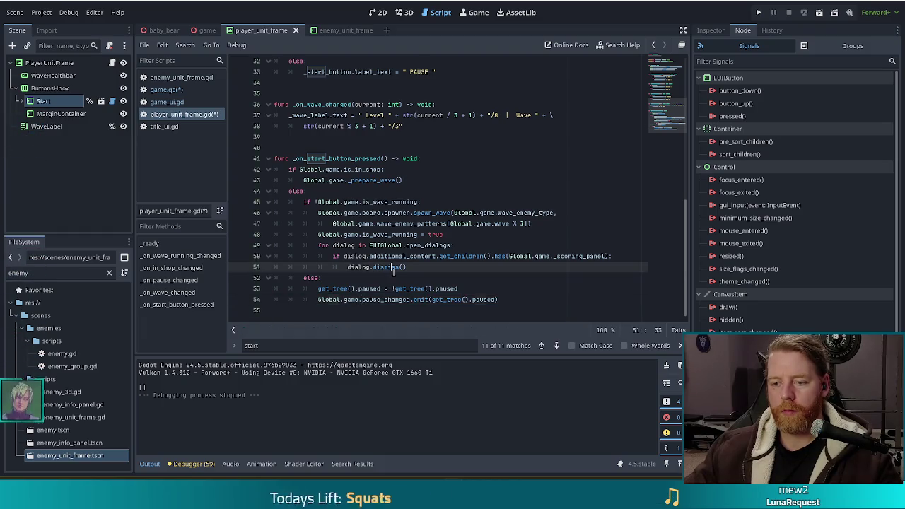
Step: Add a '#TODO this is still a bit more tangled than I'd like' comment above the handler and save
click(335, 146)
key(Return)
text(#TODO)
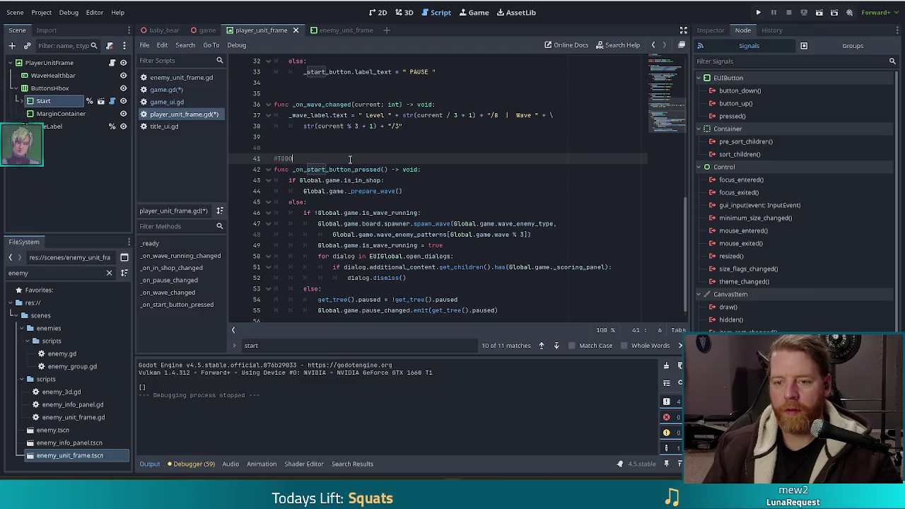
text( is still )
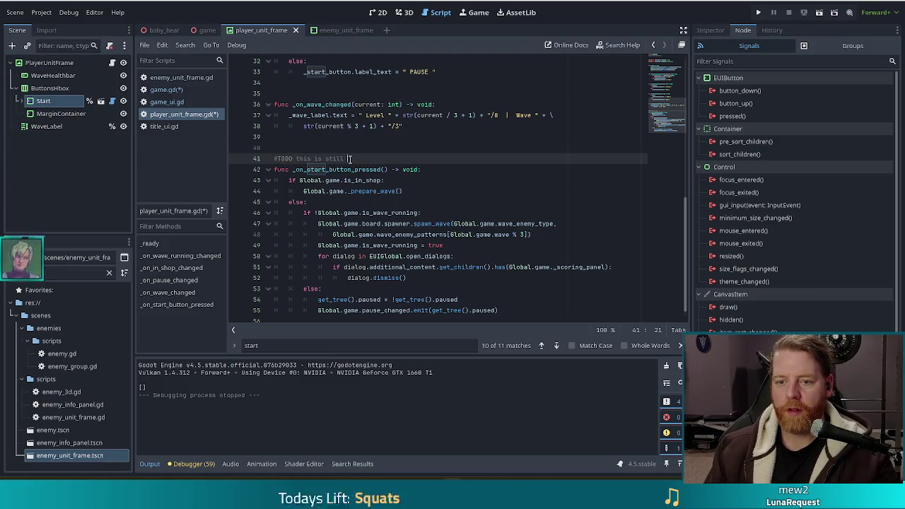
text(hardt more tangled than I'd like)
key(ctrl+s)
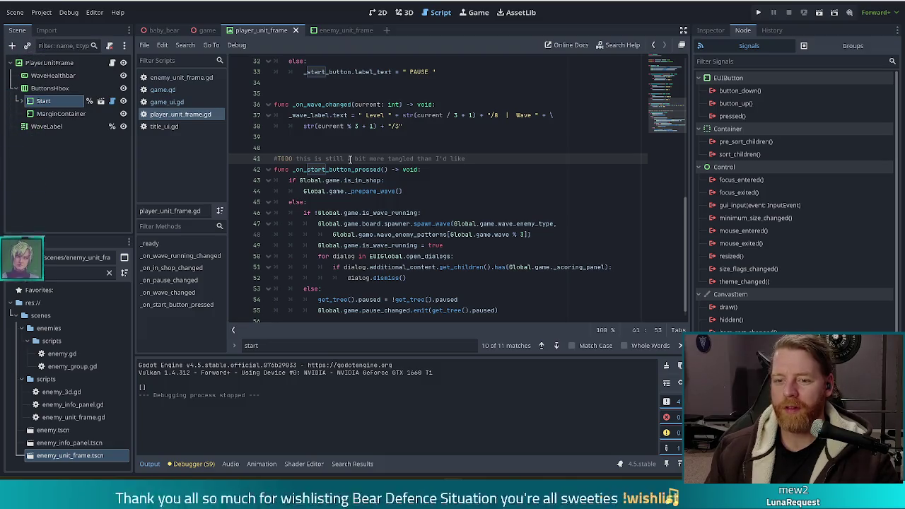
right_click(349, 160)
click(316, 150)
scroll(312, 186, down, 1)
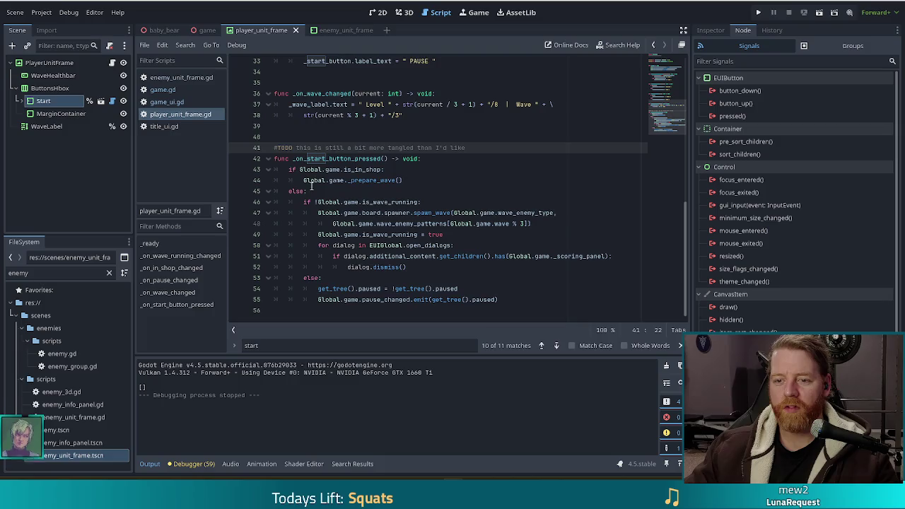
drag(327, 160, 373, 297)
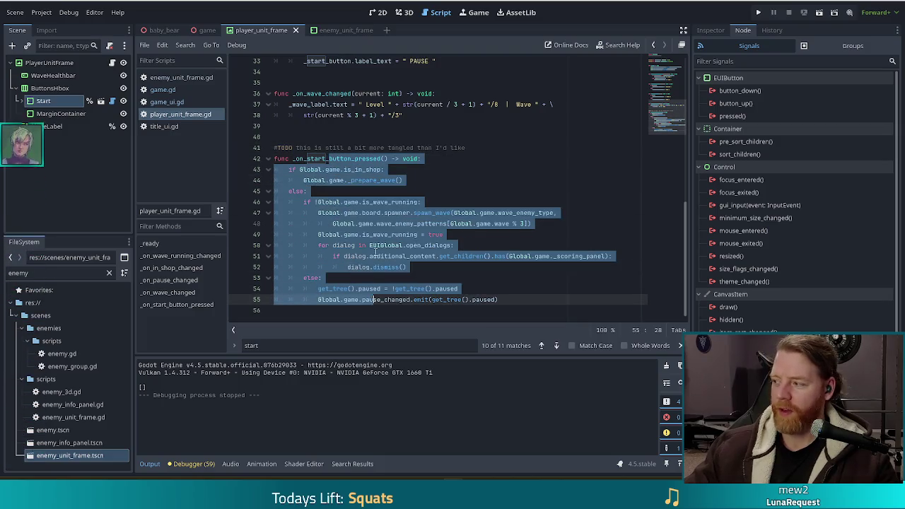
click(373, 256)
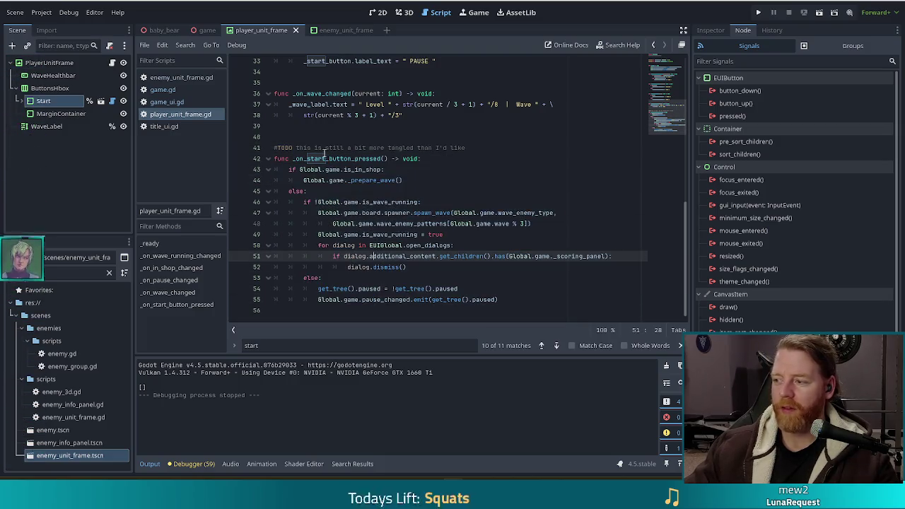
mouse_move(429, 227)
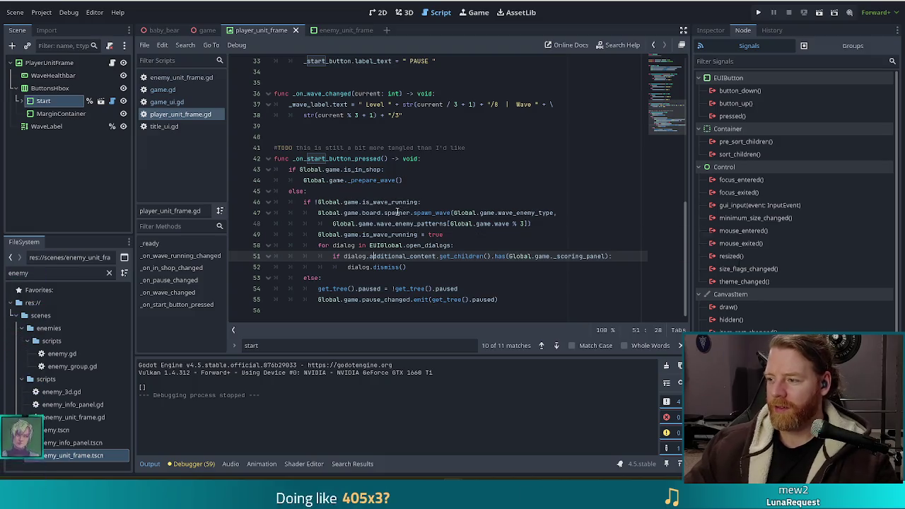
mouse_move(395, 213)
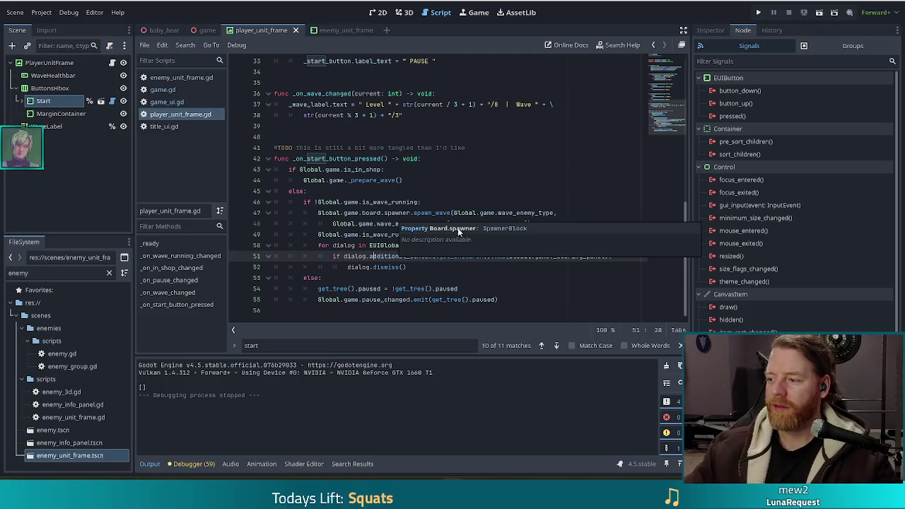
click(344, 246)
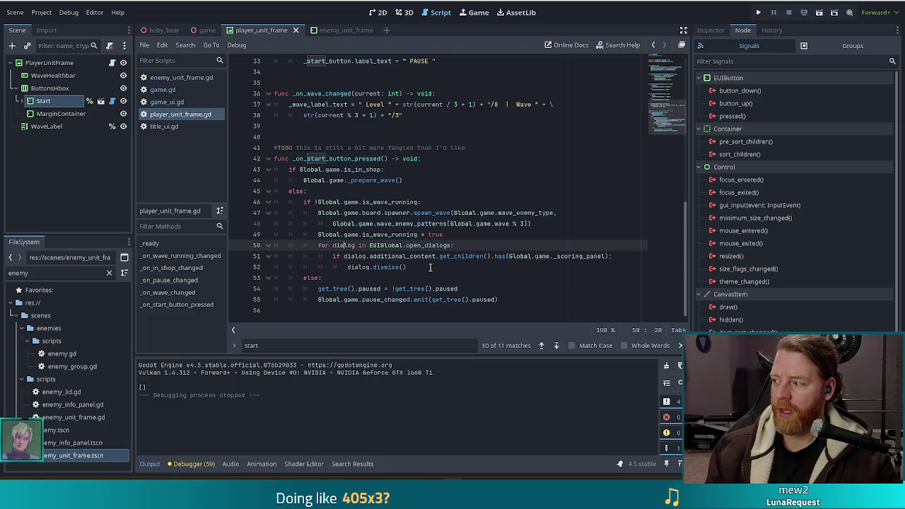
click(447, 236)
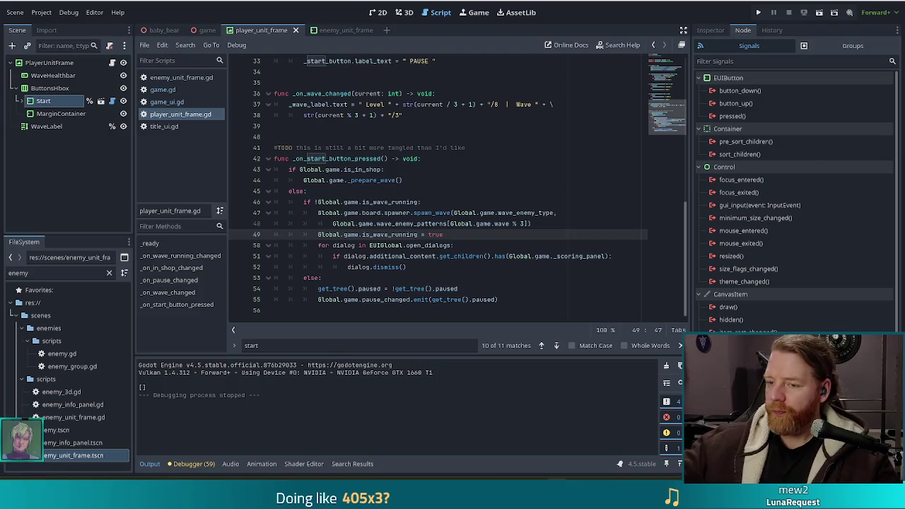
click(367, 170)
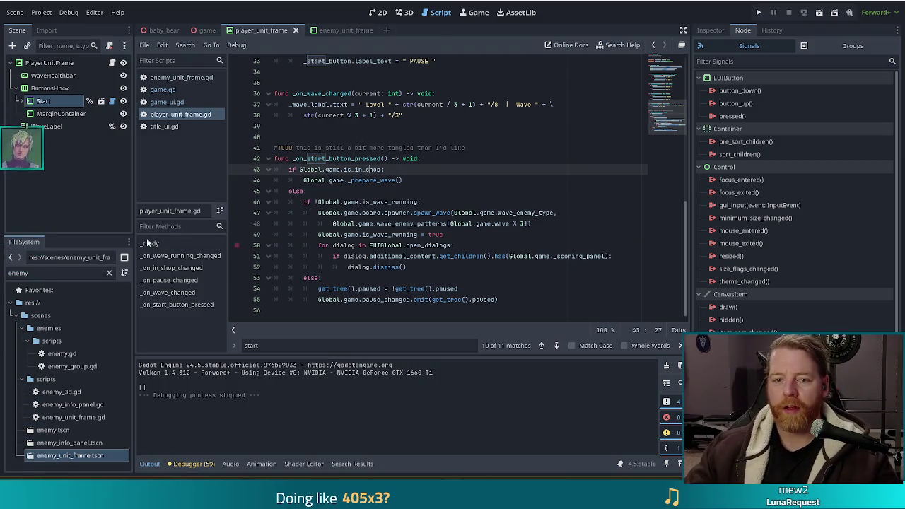
click(164, 89)
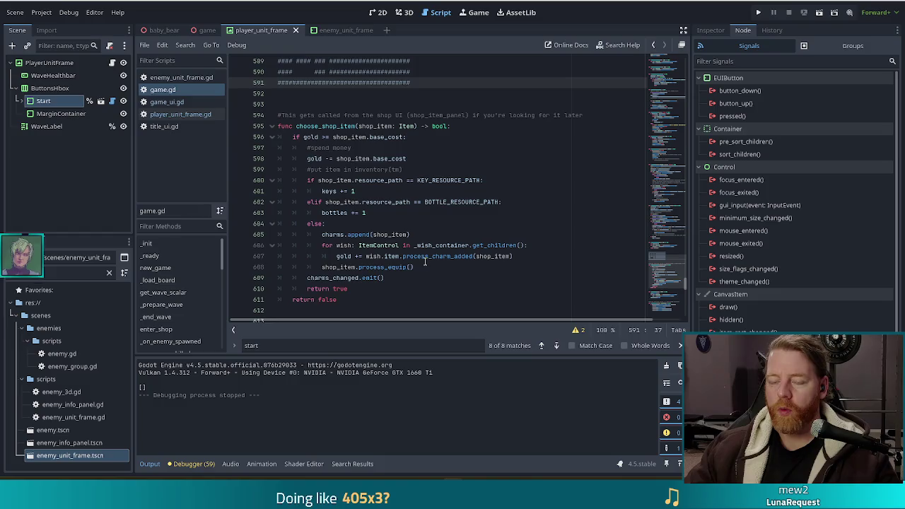
drag(668, 271, 679, 107)
click(362, 199)
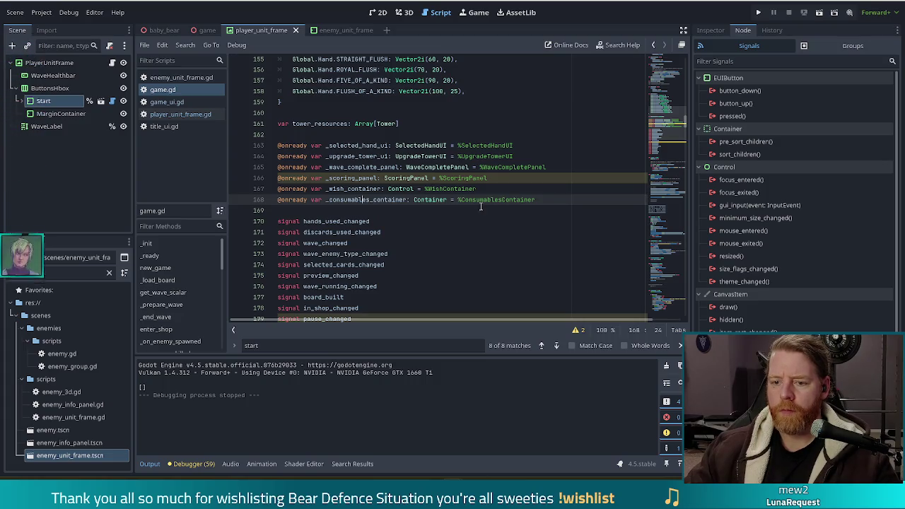
scroll(481, 206, down, 3)
scroll(476, 206, up, 4)
click(468, 168)
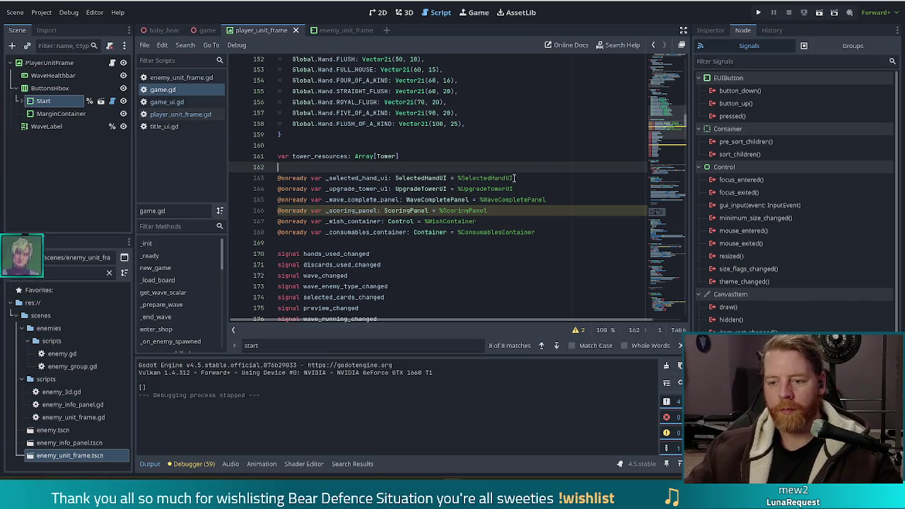
Step: Search the whole project for 'start', finding 94 matches in 26 files
key(ctrl+shift+f)
text(start)
click(446, 292)
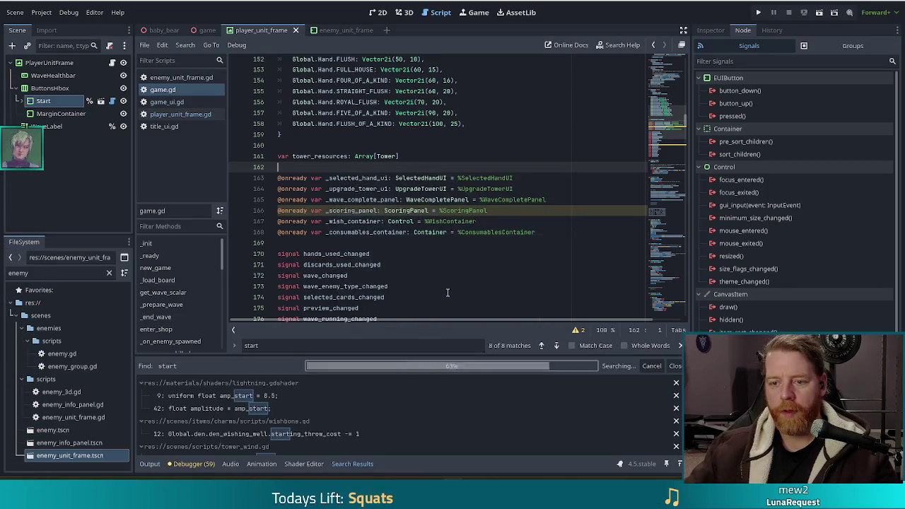
click(407, 202)
Step: Step backward through the 8 'start' matches in game.gd, ending at board.start_placing(tower)
key(ctrl+f)
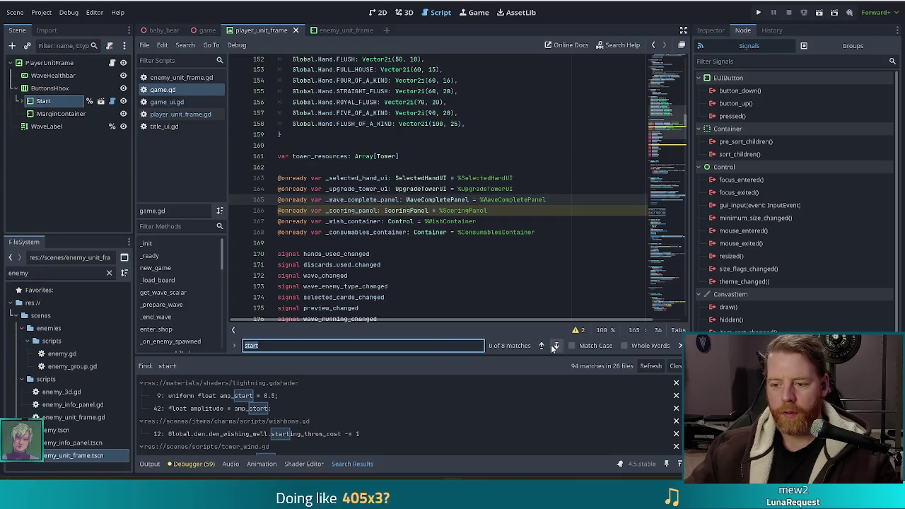
click(542, 346)
click(546, 347)
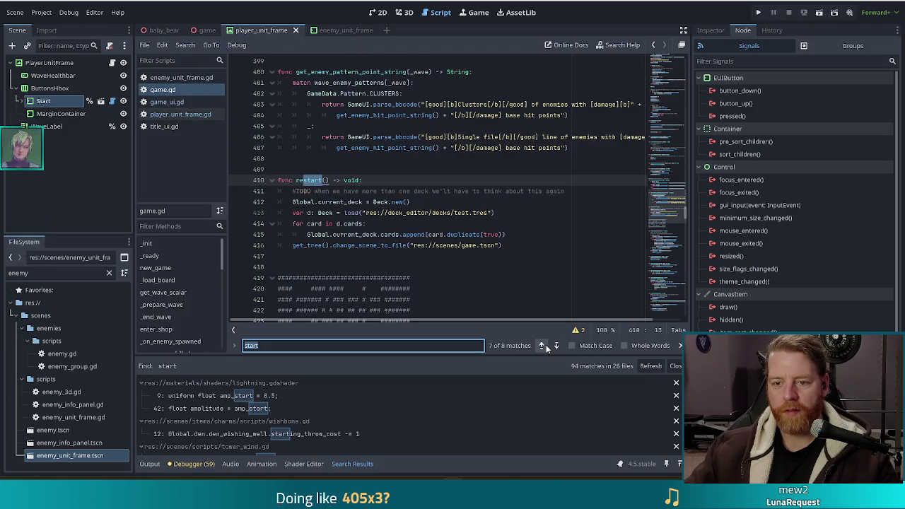
click(546, 347)
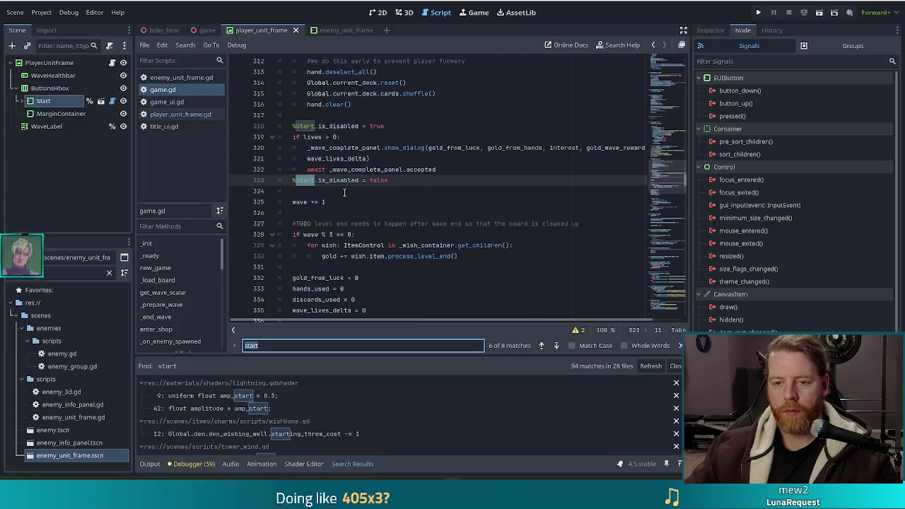
scroll(344, 192, up, 6)
scroll(343, 192, up, 6)
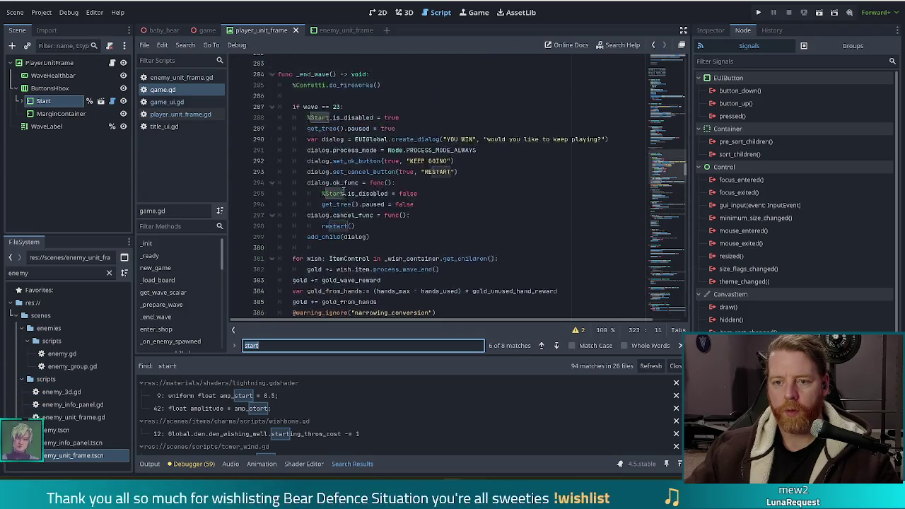
scroll(415, 205, down, 5)
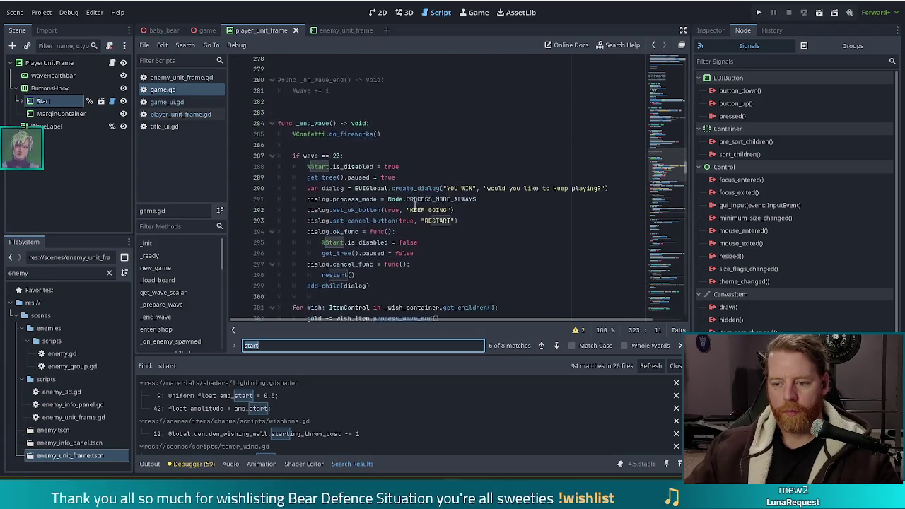
mouse_move(387, 205)
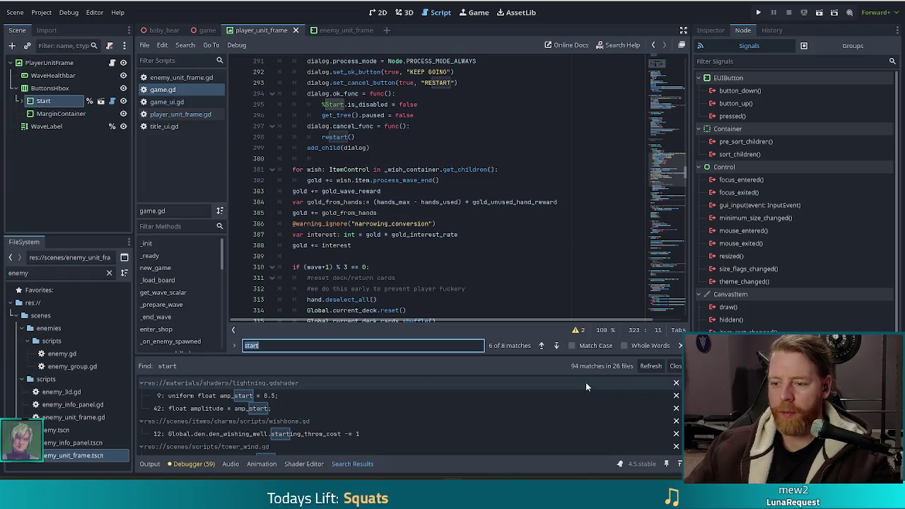
click(541, 346)
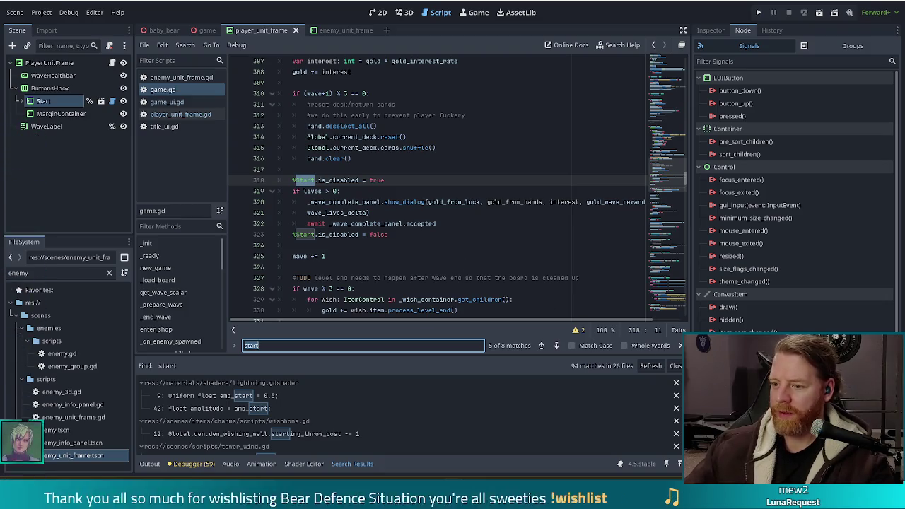
click(543, 347)
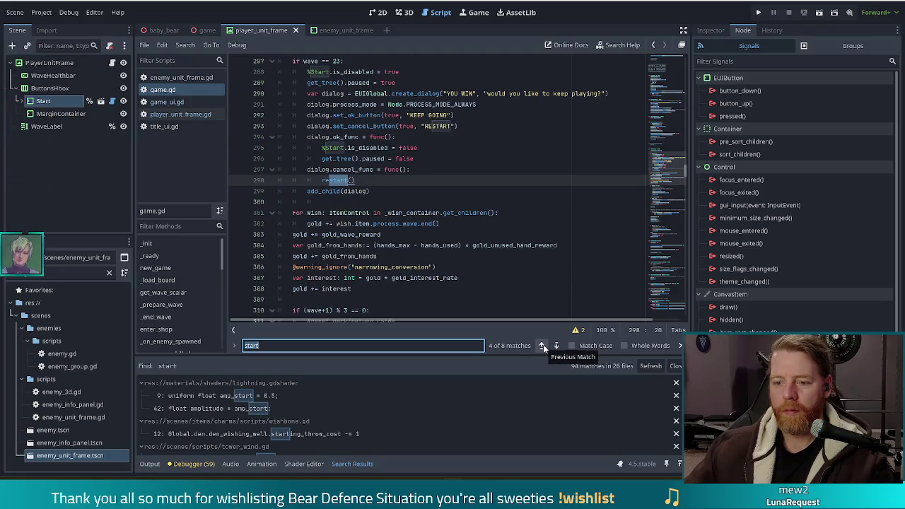
click(542, 346)
click(542, 346)
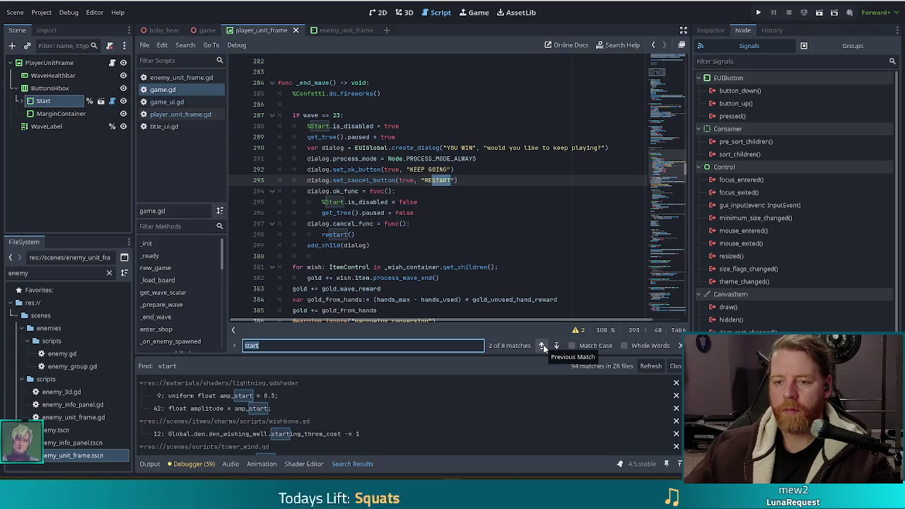
click(542, 345)
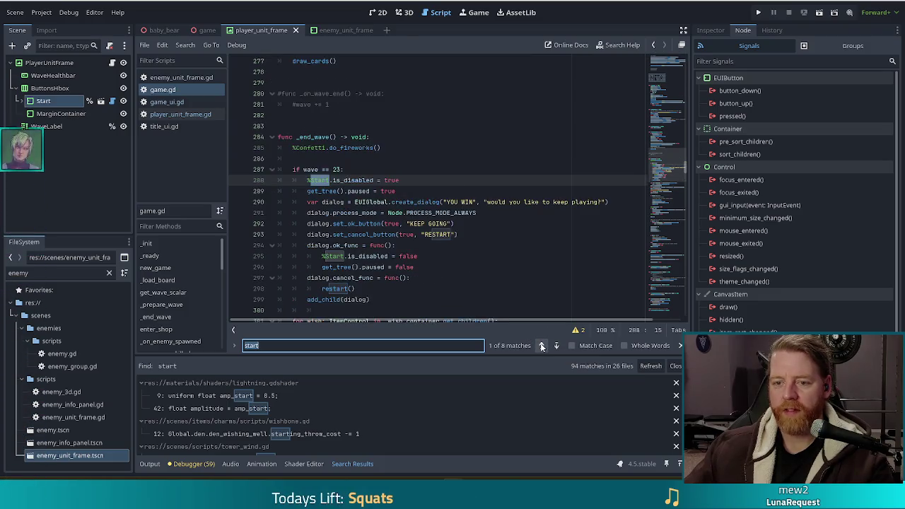
click(542, 346)
click(356, 181)
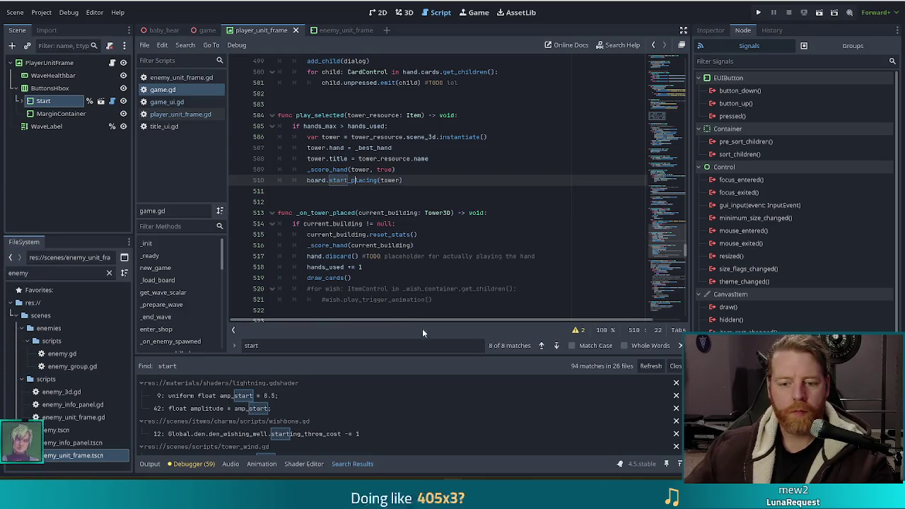
Step: Look at game_ui.gd, then return to player_unit_frame.gd's _ready signal connections
click(178, 102)
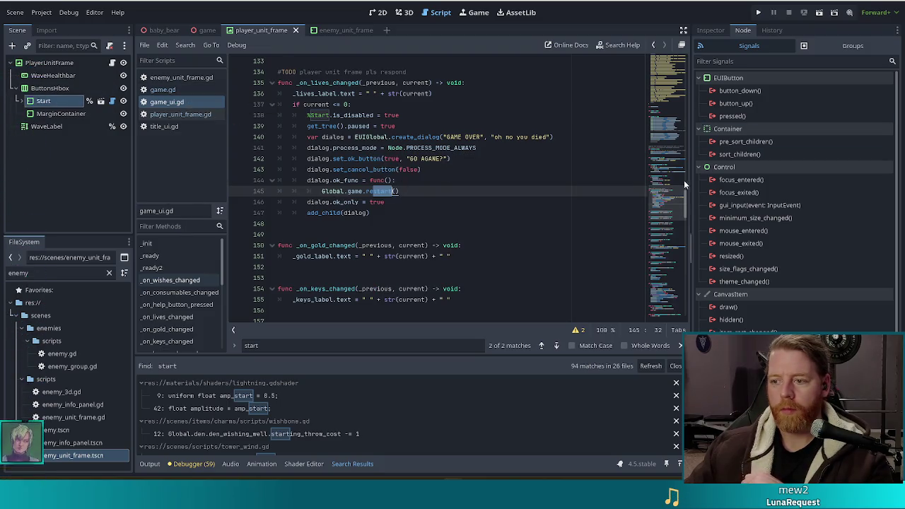
scroll(679, 199, up, 10)
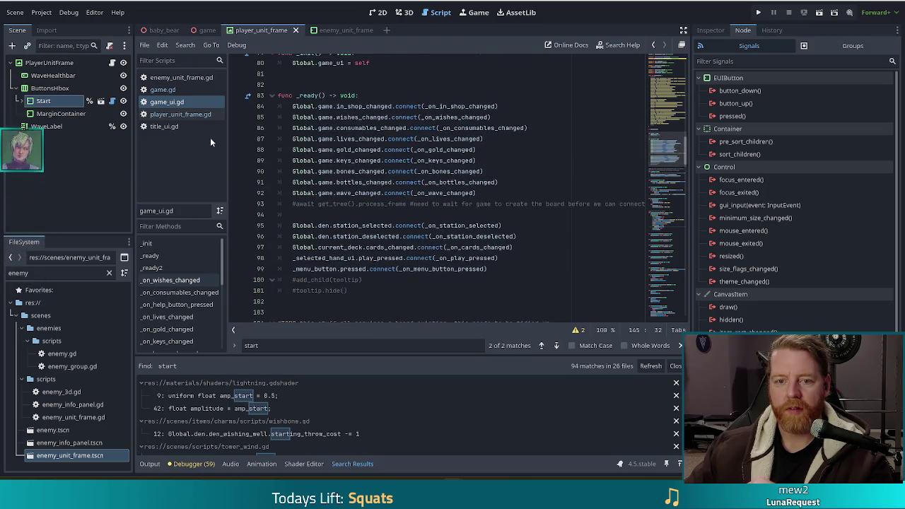
click(180, 114)
click(414, 213)
scroll(570, 182, up, 7)
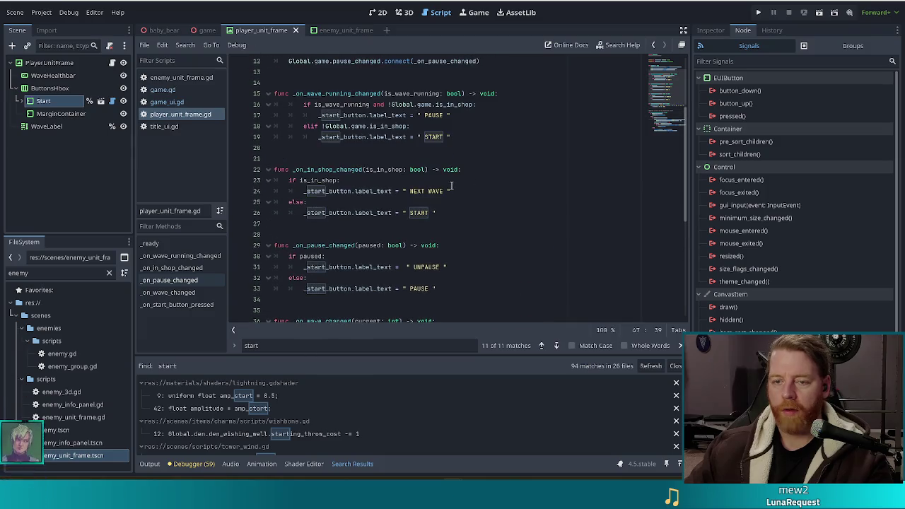
scroll(451, 186, up, 2)
click(513, 127)
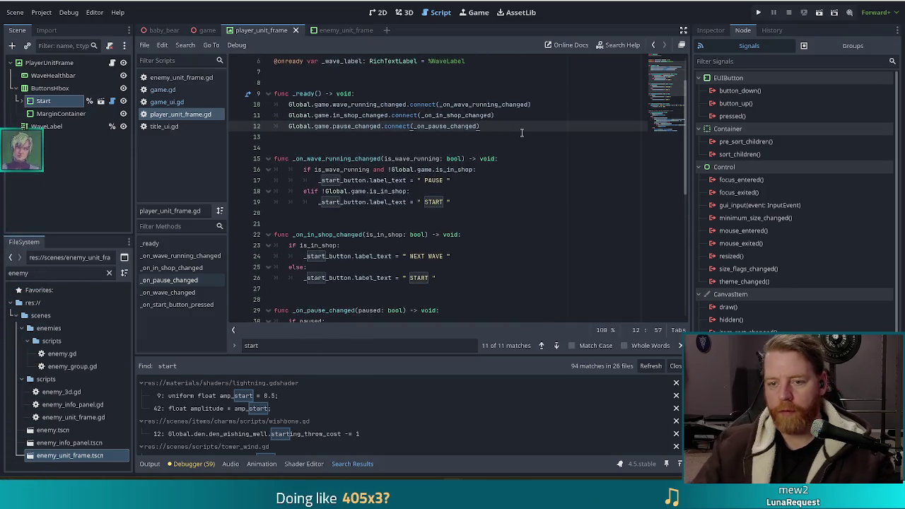
Step: Add _start_button.pressed.connect(_on_start_button_pressed) to _ready and save the script
key(Return)
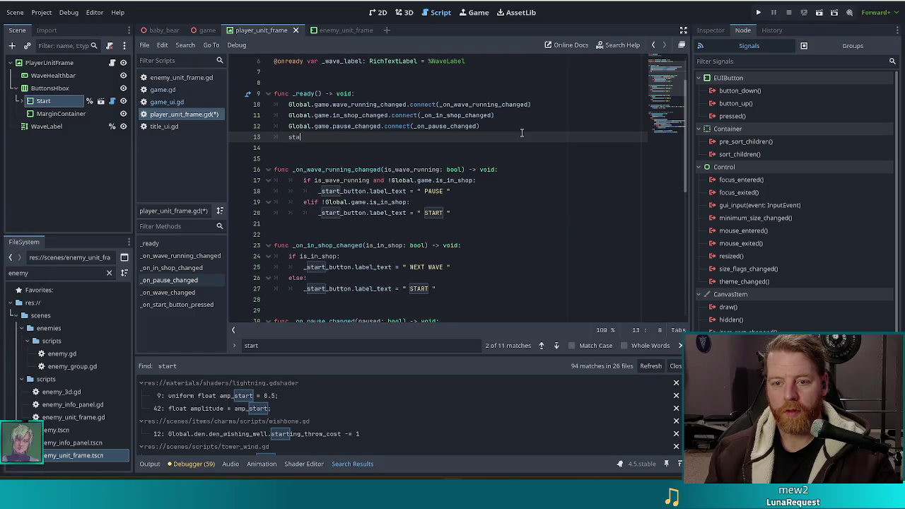
text(r)
key(Return)
text(.con)
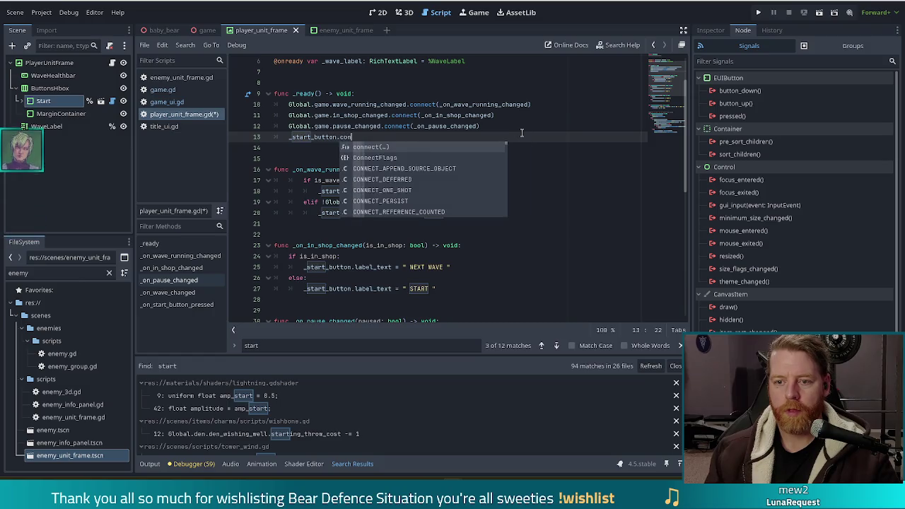
text(pressed.c)
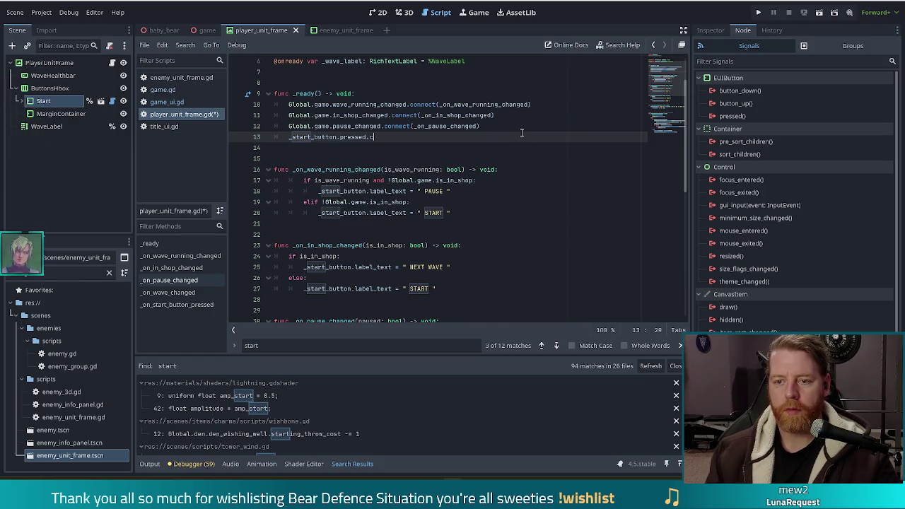
text(onnect(_on)
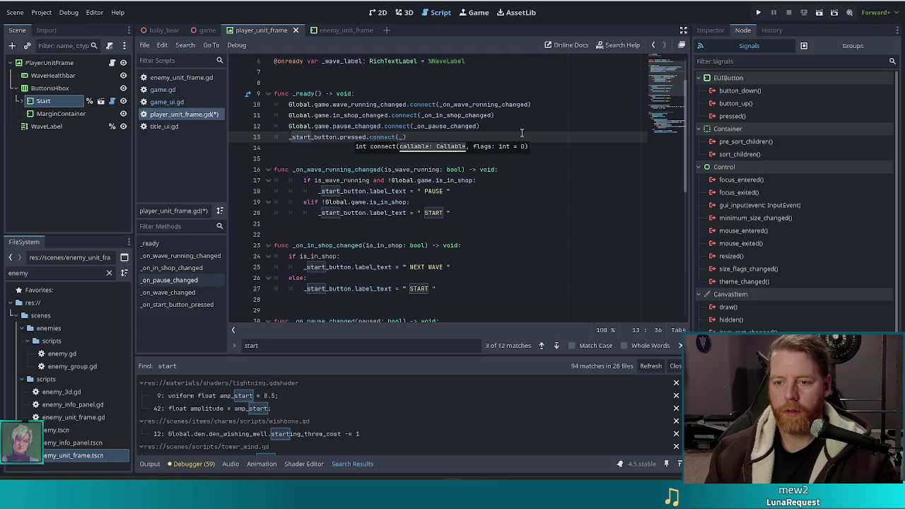
text(_s)
key(Return)
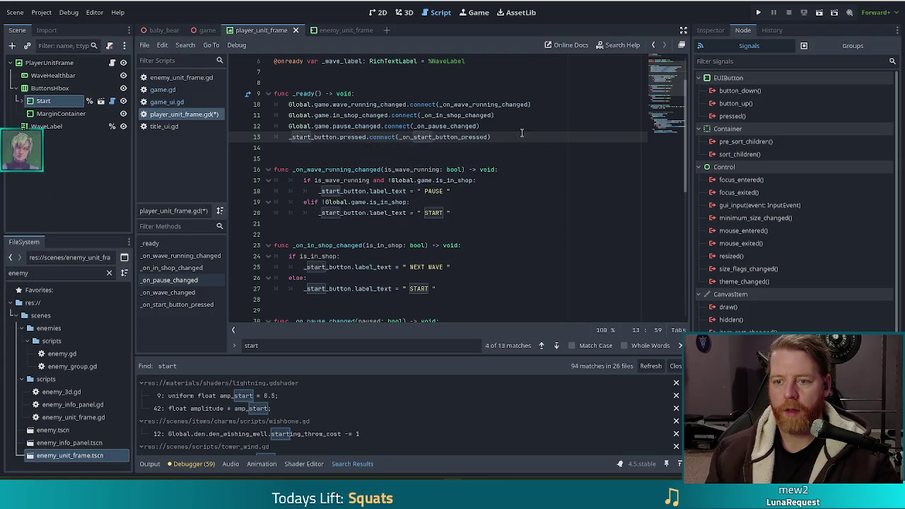
key(ctrl+s)
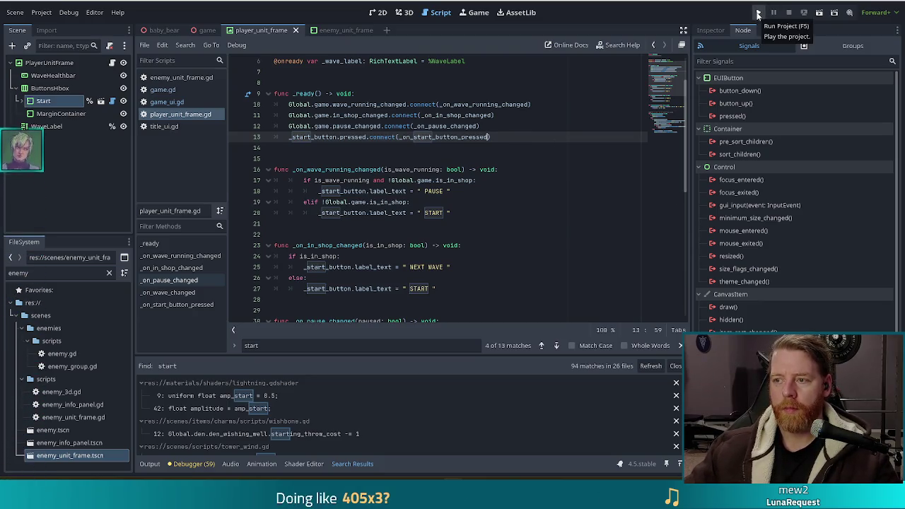
Step: Run Bear Defence Situation, start a NEW GAME, and leave the shop for Level 1/8's map
click(758, 15)
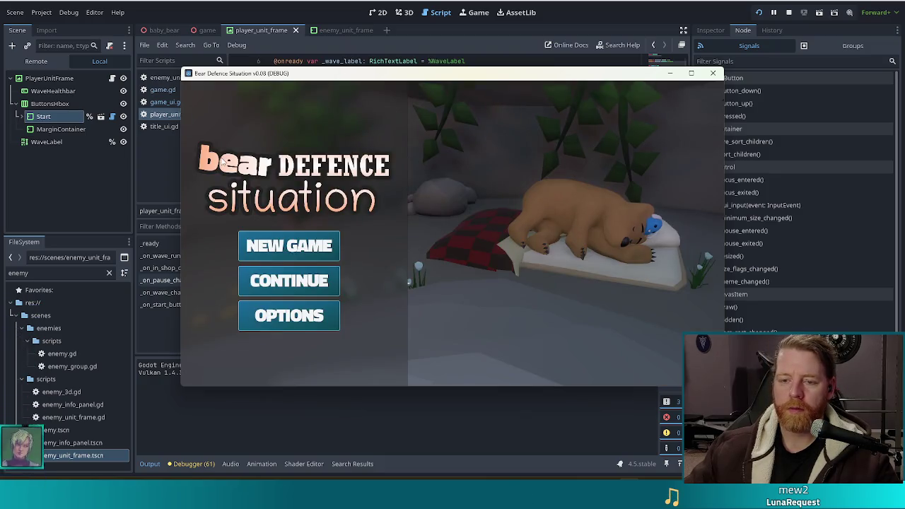
click(319, 246)
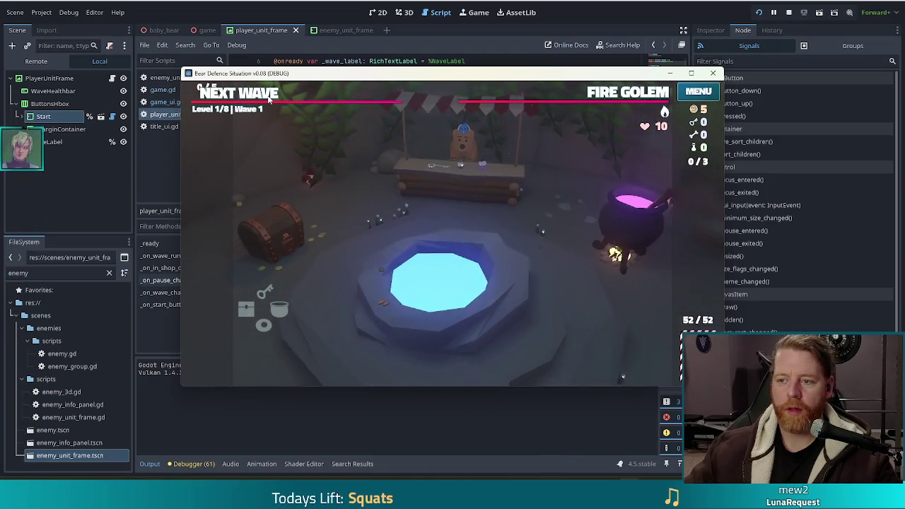
click(268, 100)
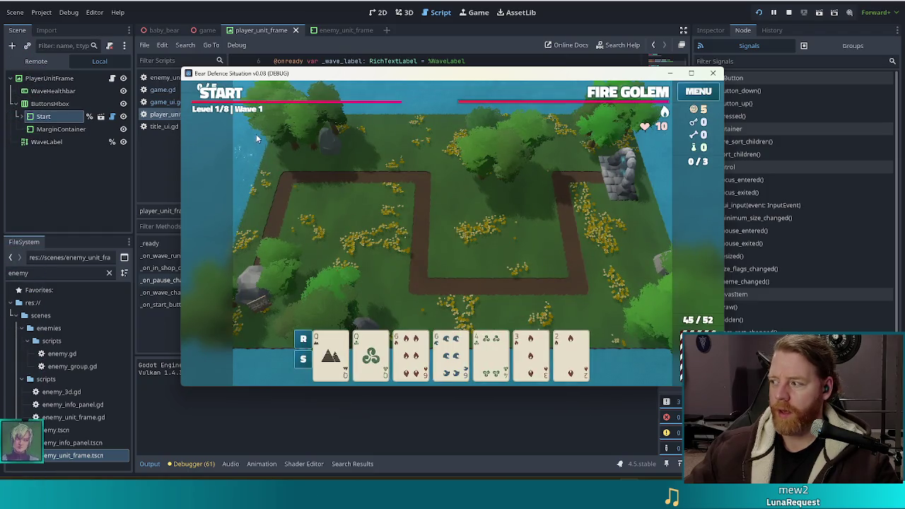
Step: Start the first wave and toggle the wave button between PAUSE and UNPAUSE
click(239, 96)
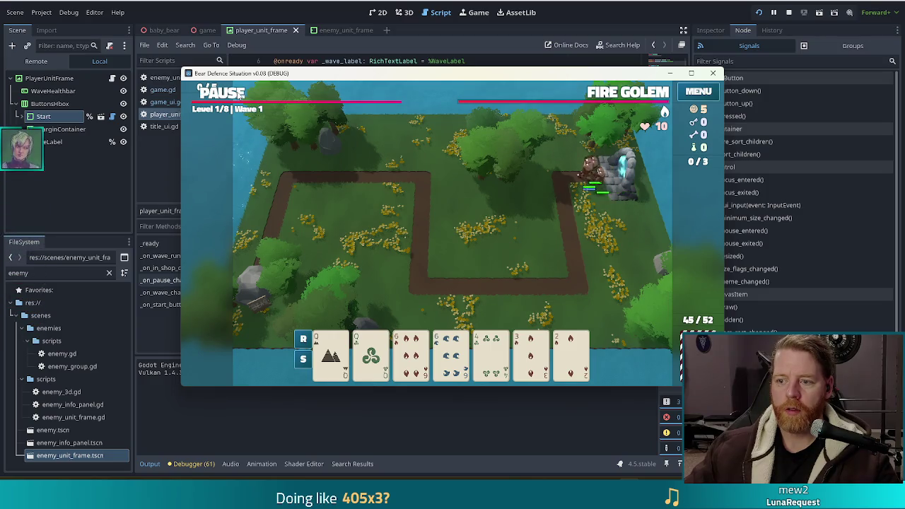
click(239, 95)
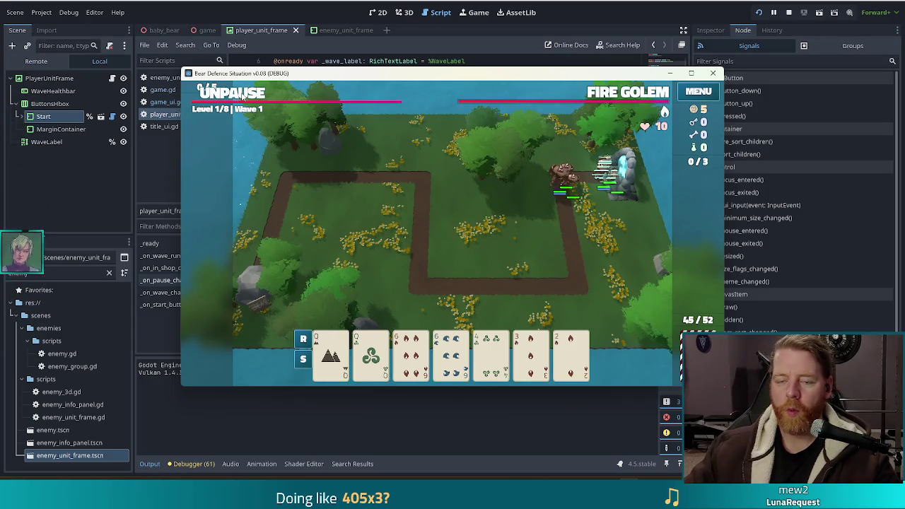
click(240, 97)
click(235, 95)
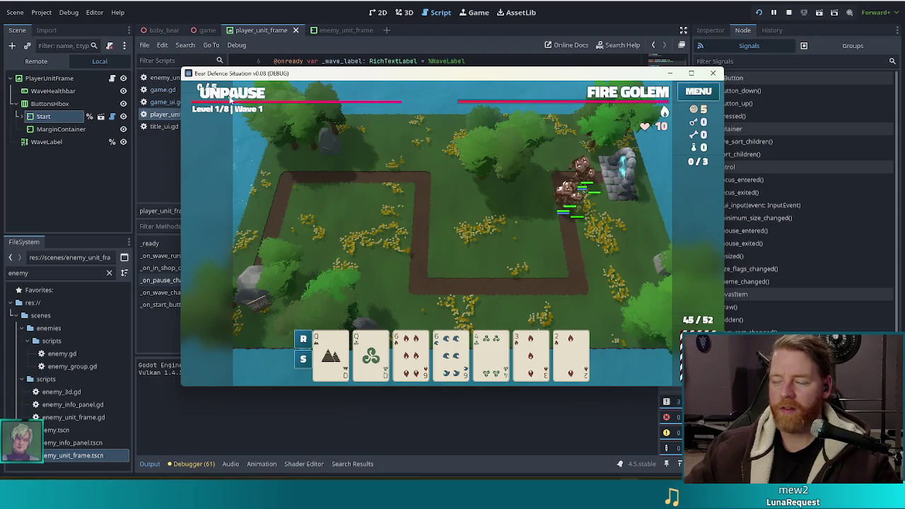
Step: Build the first Ballista Tower beside the path from a two pair hand
click(338, 352)
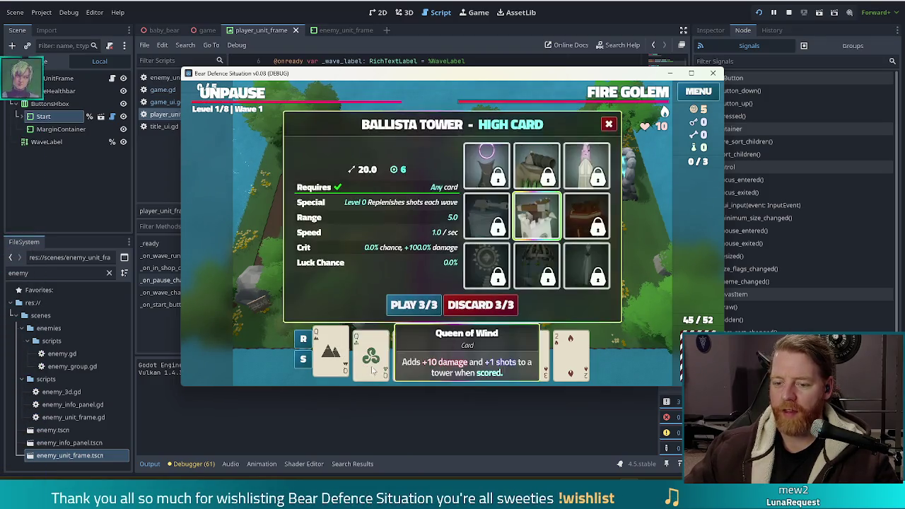
click(431, 308)
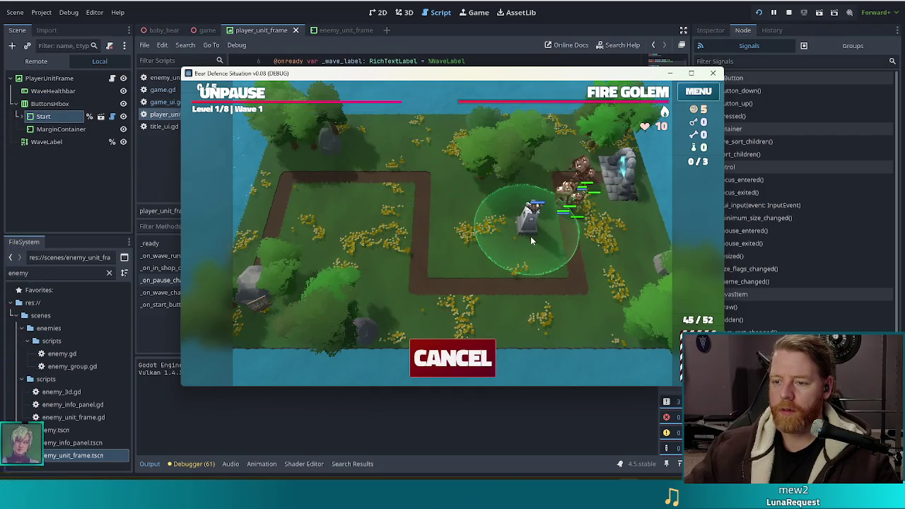
click(533, 244)
Step: Build a second ballista from a two pair hand with aces, next to the first
click(488, 354)
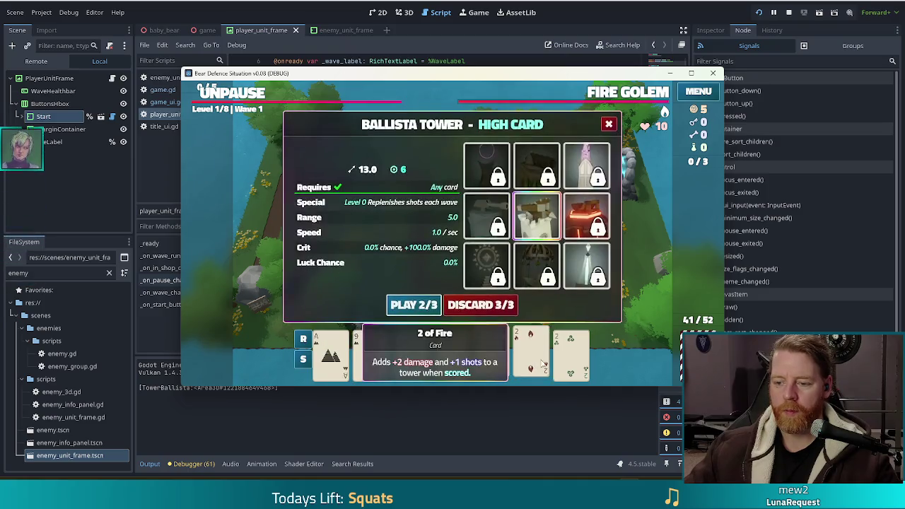
click(558, 353)
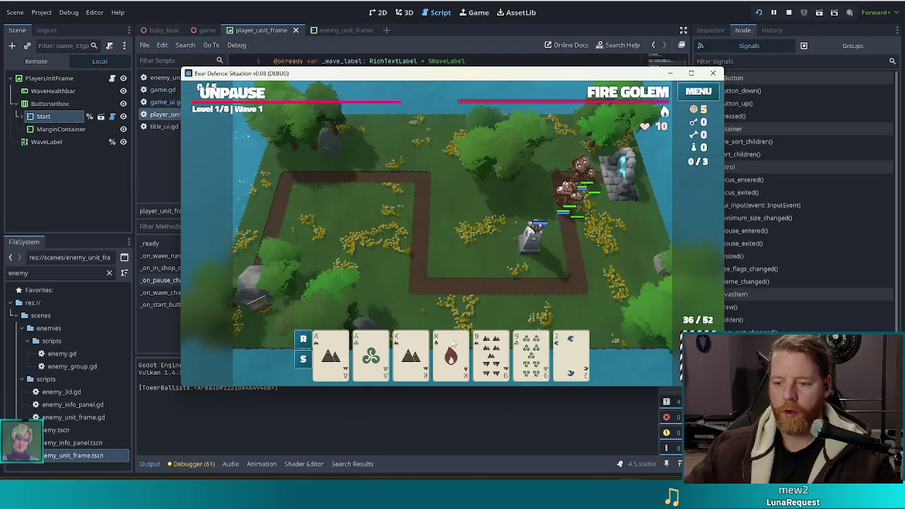
click(331, 354)
click(382, 357)
click(411, 353)
click(452, 354)
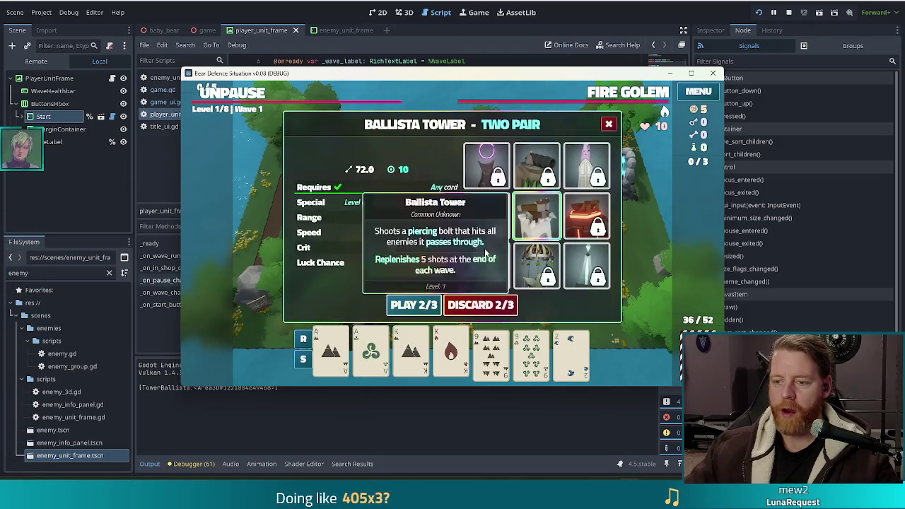
click(413, 304)
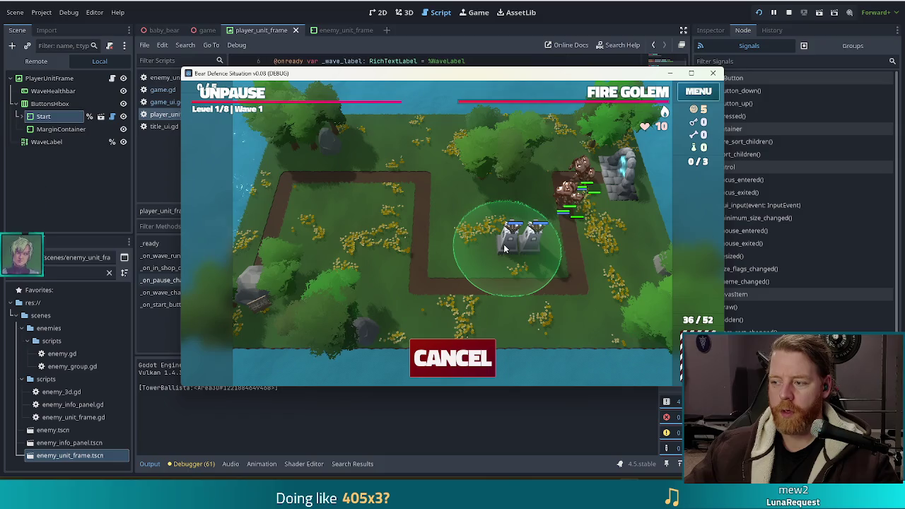
click(535, 263)
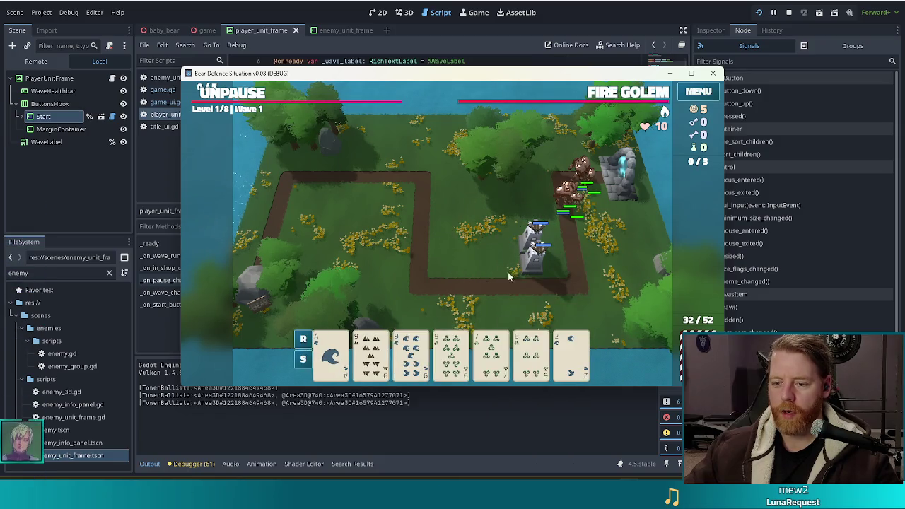
Step: Discard and redraw, then place a third ballista from three 9s beside the others
click(506, 270)
click(480, 304)
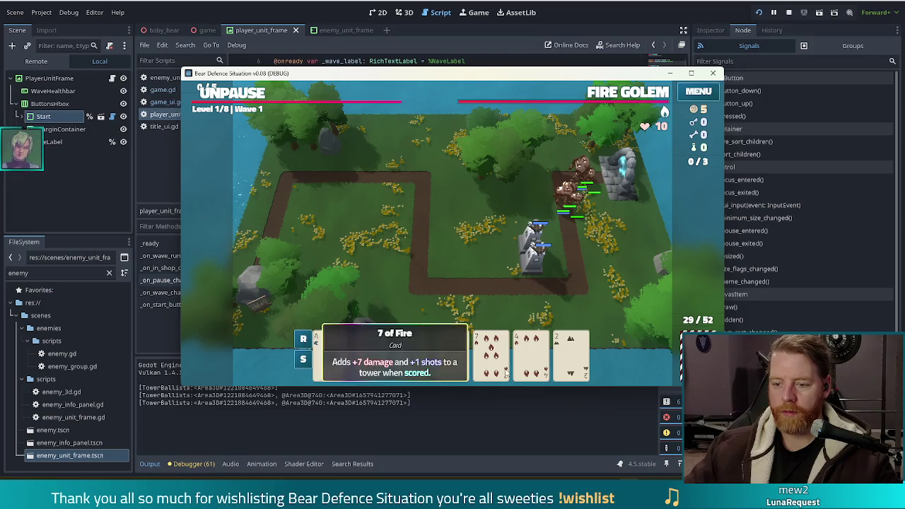
click(533, 248)
click(480, 311)
click(533, 244)
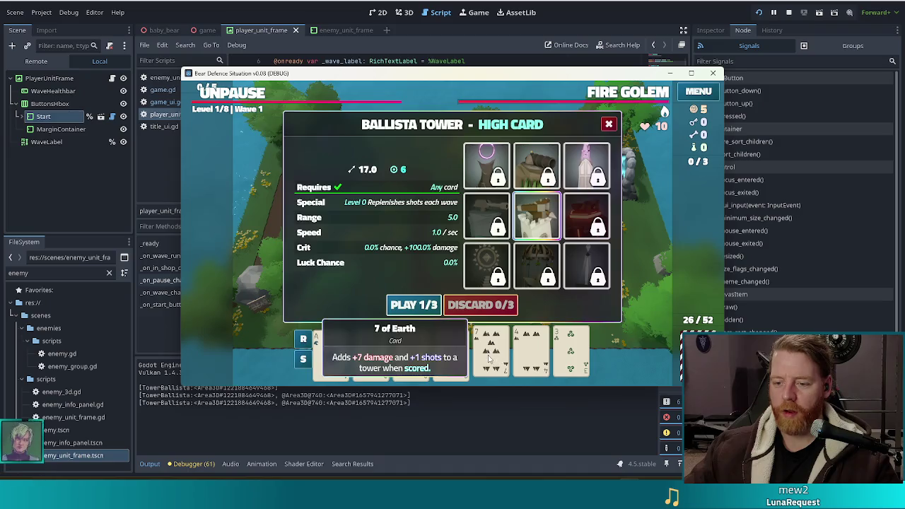
click(451, 353)
click(412, 354)
click(371, 353)
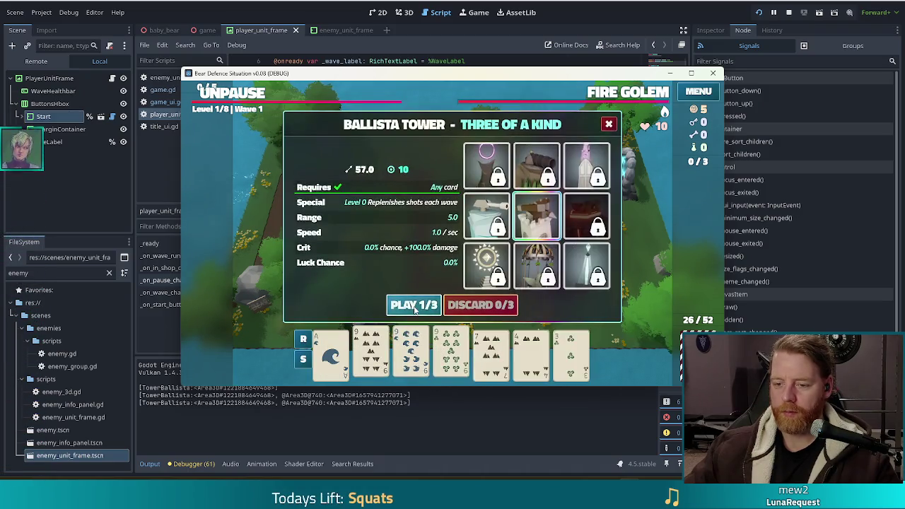
click(415, 306)
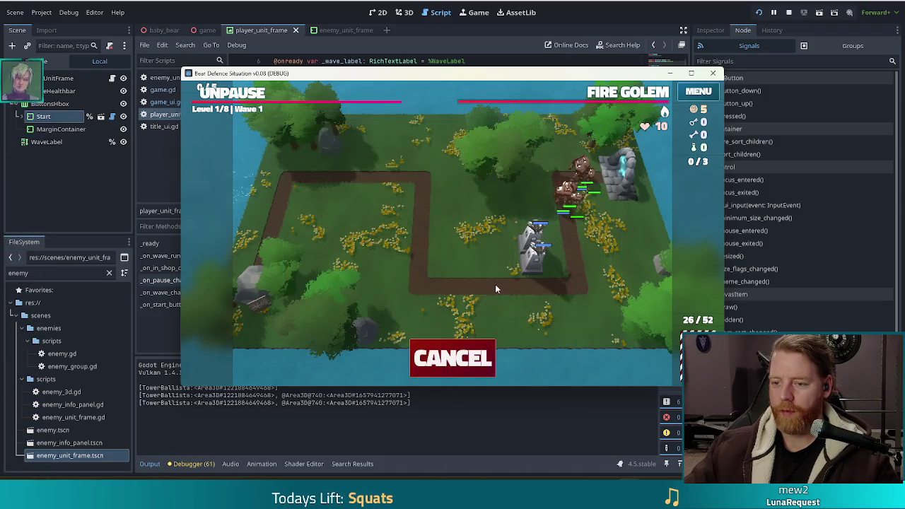
click(518, 233)
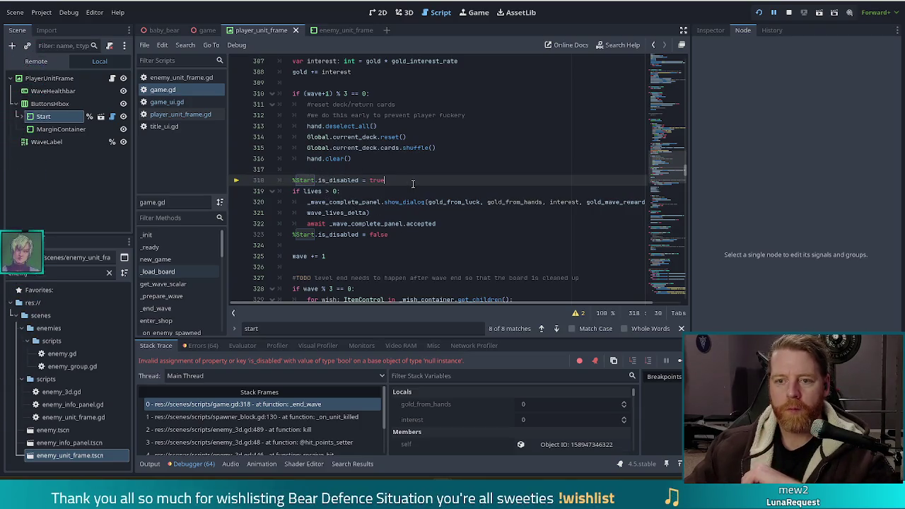
Step: Review _end_wave around game.gd line 318, then return to the top of the file
scroll(413, 184, up, 8)
scroll(424, 180, down, 4)
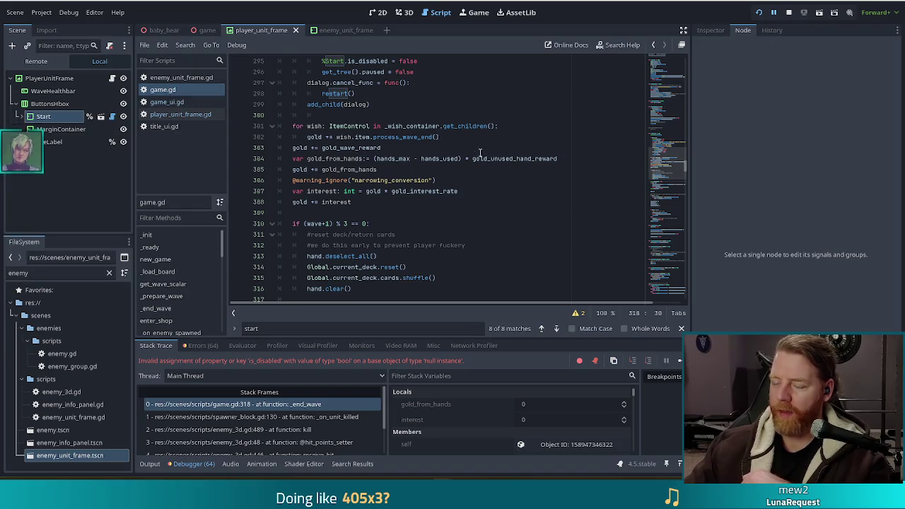
scroll(439, 200, down, 5)
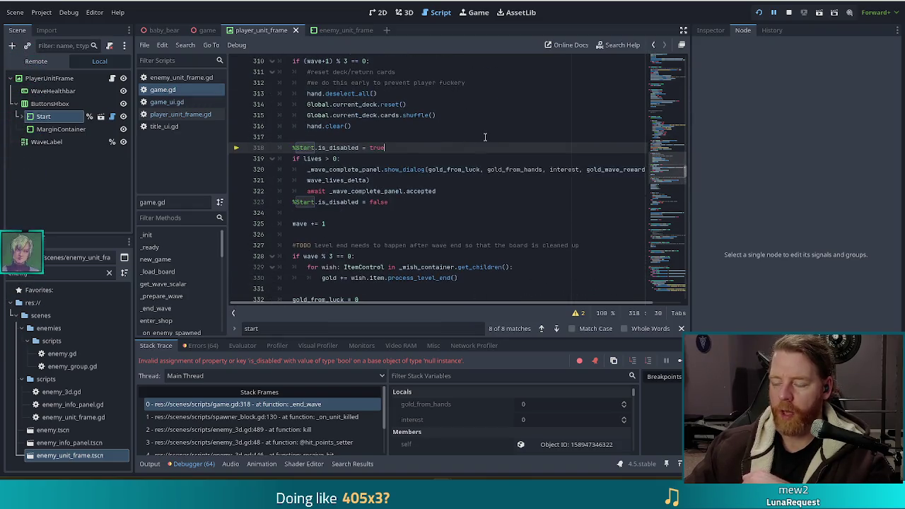
scroll(619, 152, up, 10)
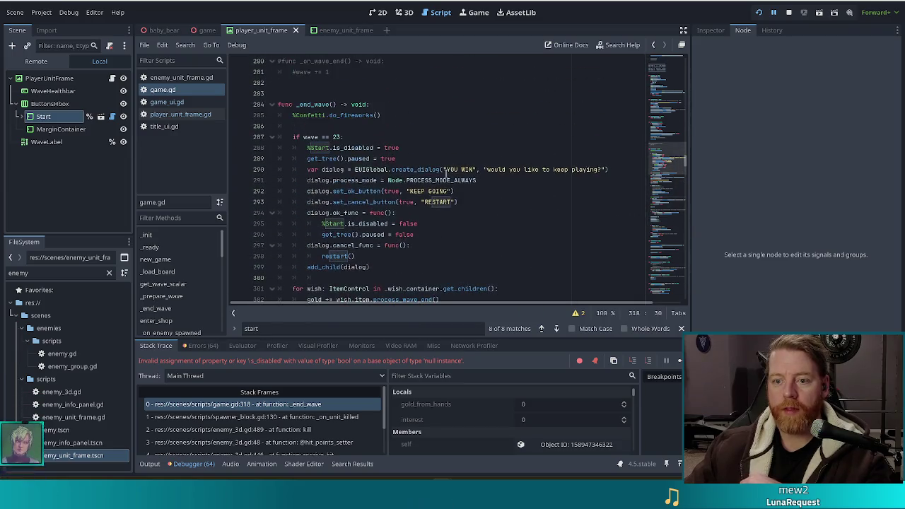
drag(665, 157, 660, 49)
click(349, 84)
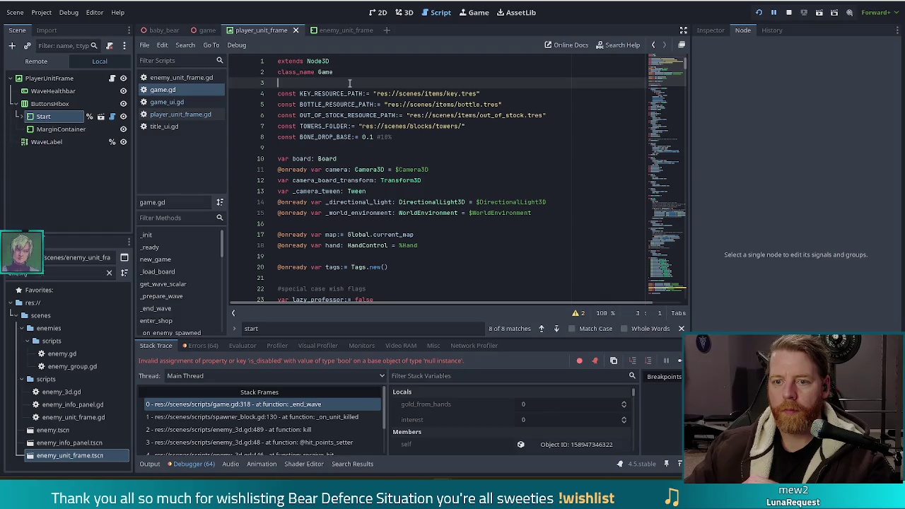
Step: Add the comment '#TODO game state enum and signals pls' at line 10 of game.gd and save
click(444, 143)
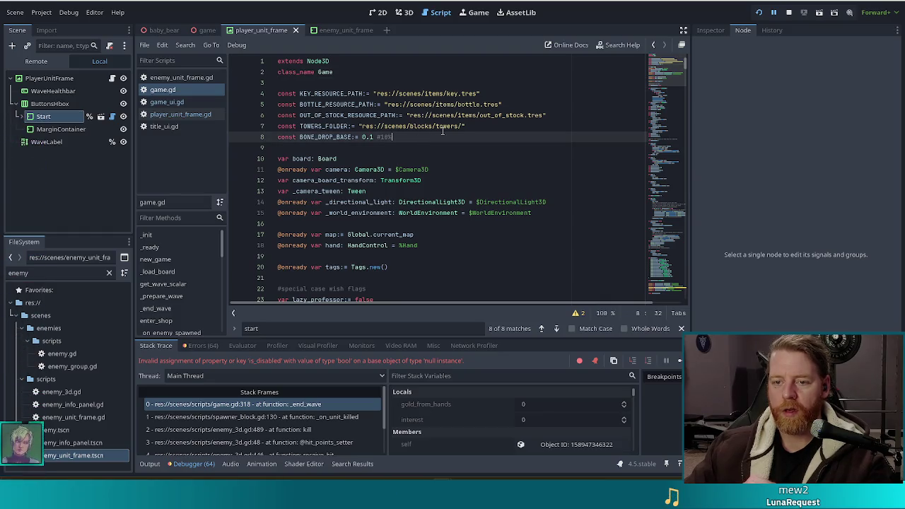
key(Return)
key(Return)
key(Up)
text(#TODO)
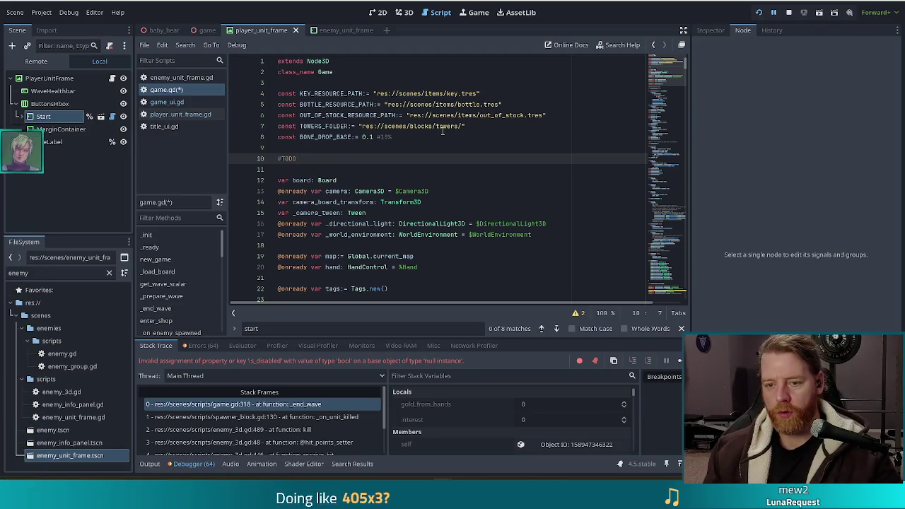
text(ate enum and si)
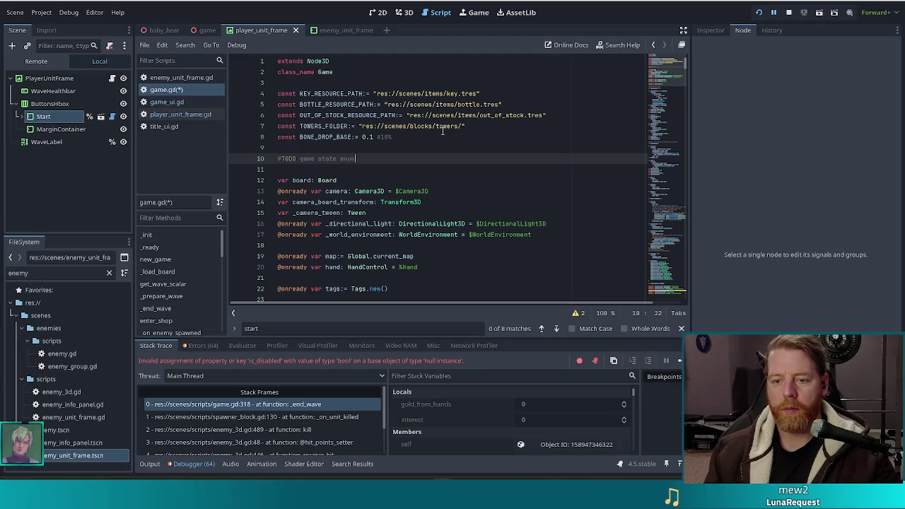
text(gnals pla)
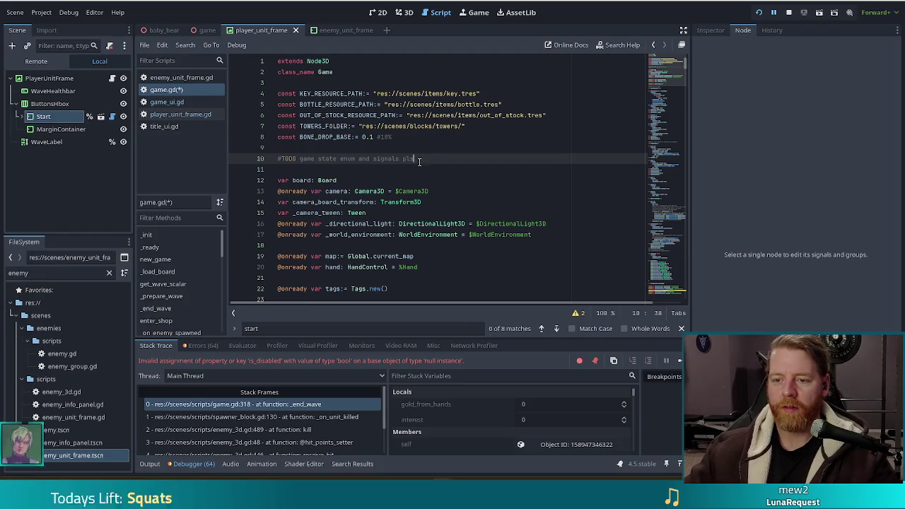
key(ctrl+s)
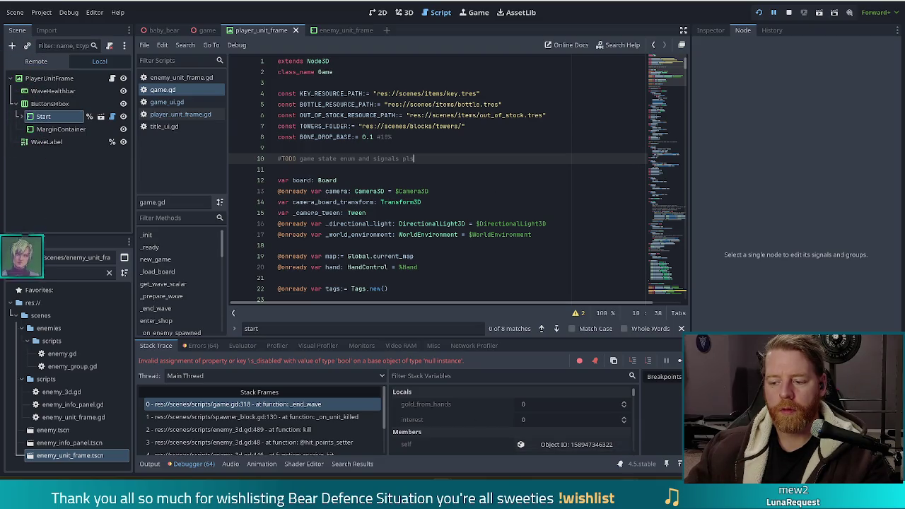
Step: Bring the Bear Defence Situation debug window back to the front
key(alt+Tab)
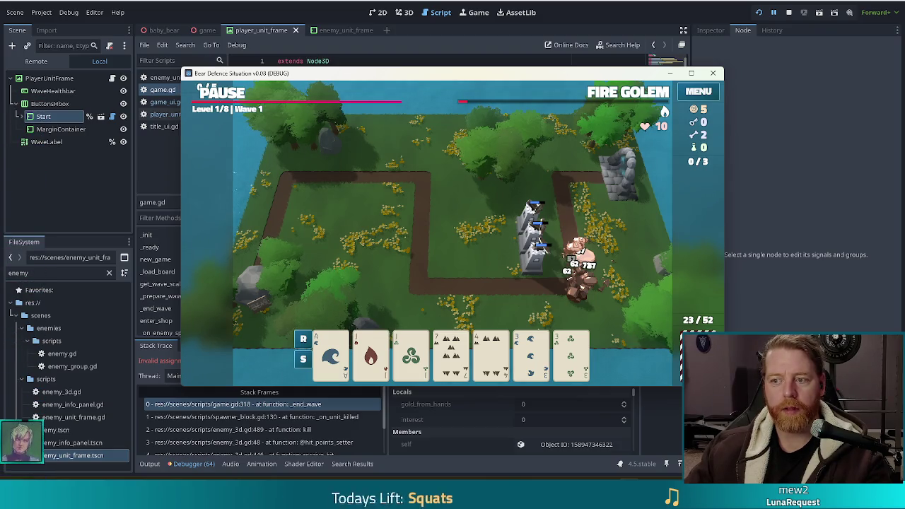
Step: Stop the debug run and show player_unit_frame in the 2D workspace
click(181, 5)
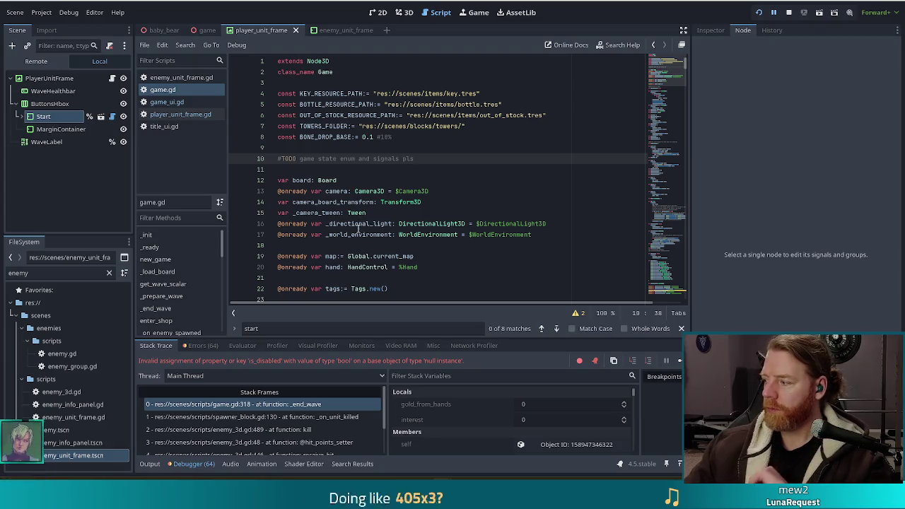
mouse_move(353, 234)
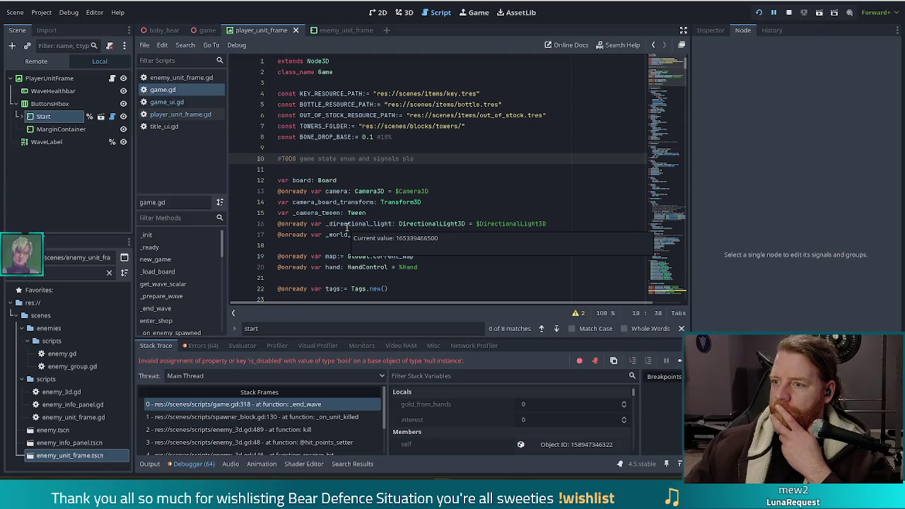
click(788, 12)
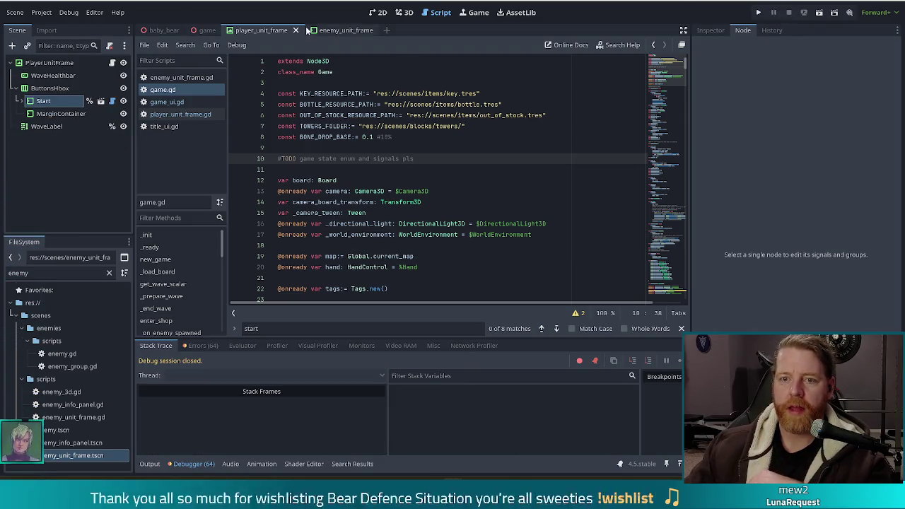
click(382, 12)
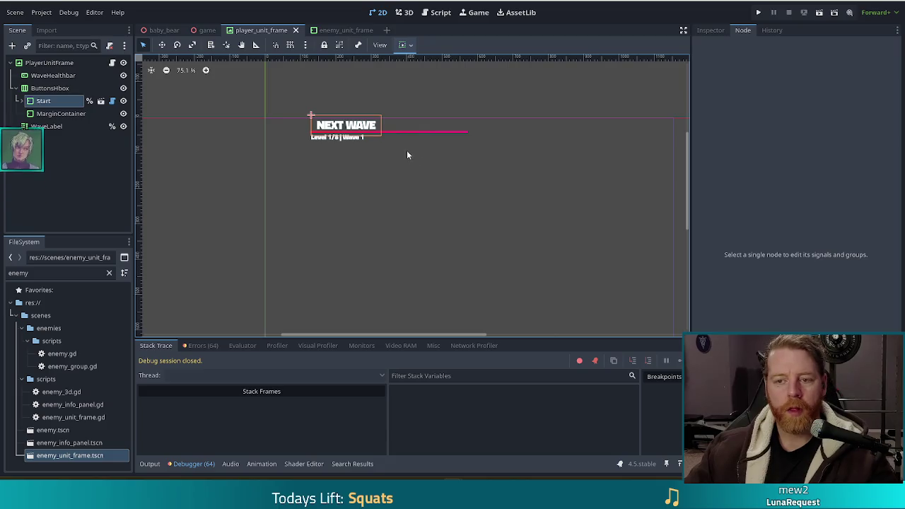
Step: Compare against the enemy_unit_frame scene, then select the player frame's root node
click(335, 31)
click(42, 63)
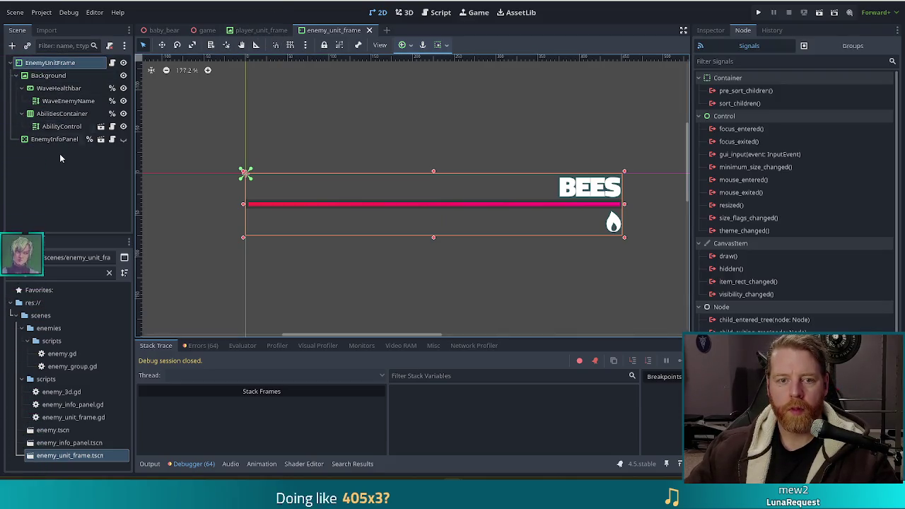
click(259, 30)
click(50, 62)
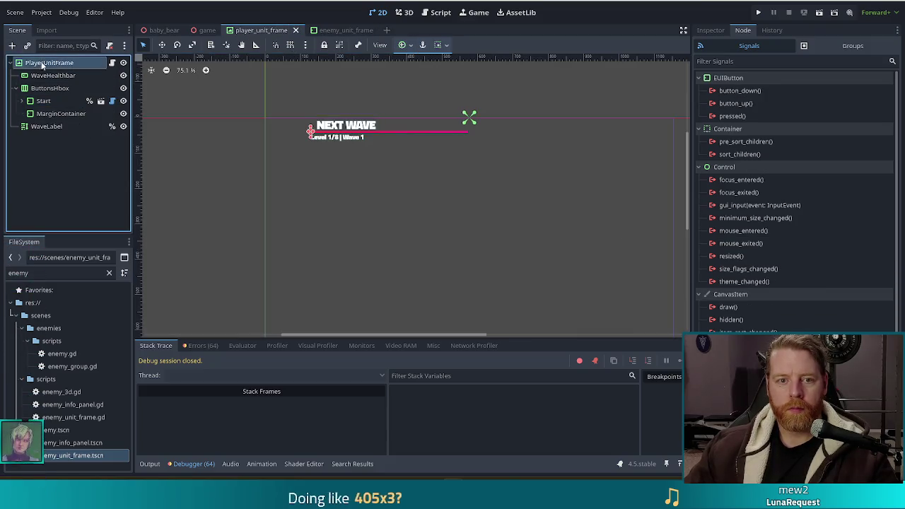
Step: Add a MarginContainer node and make it the scene root
click(12, 46)
text(marg)
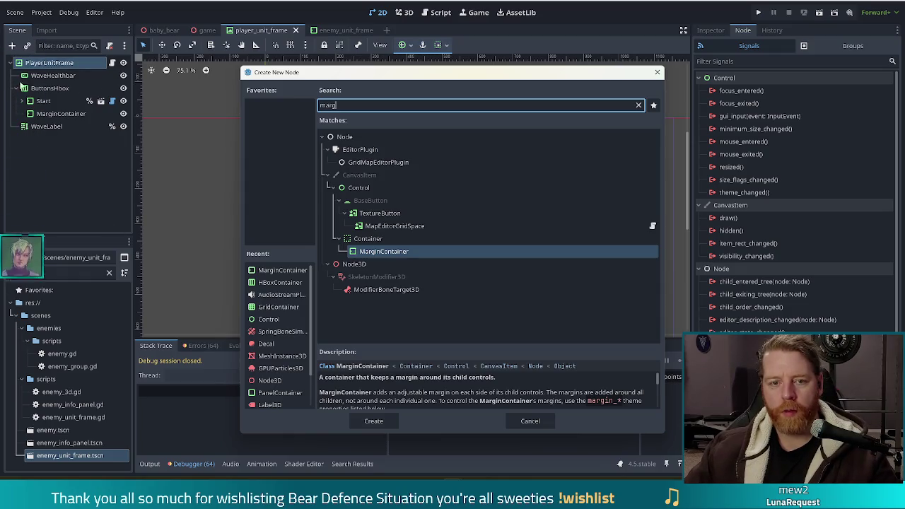
double_click(381, 250)
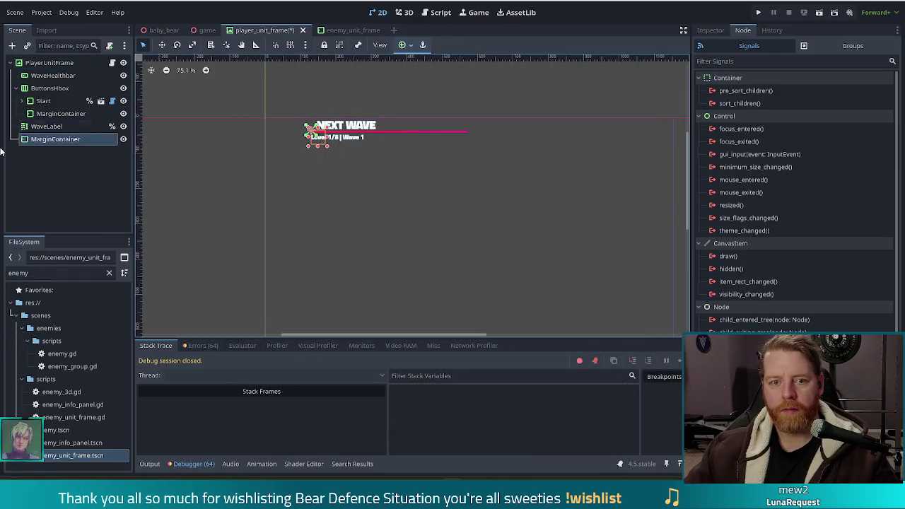
right_click(62, 140)
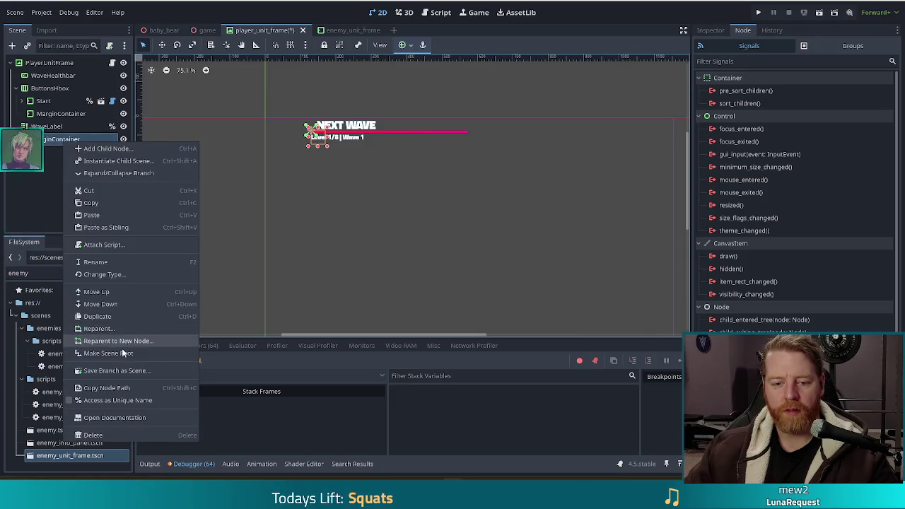
click(122, 347)
Step: Rename the new root PlayerUnitFrame and switch to the enemy_unit_frame scene
double_click(51, 63)
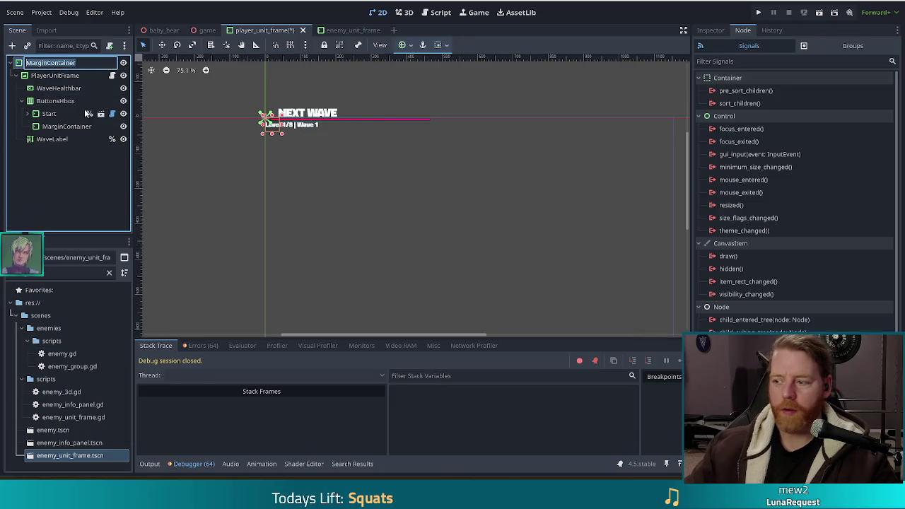
text(Player)
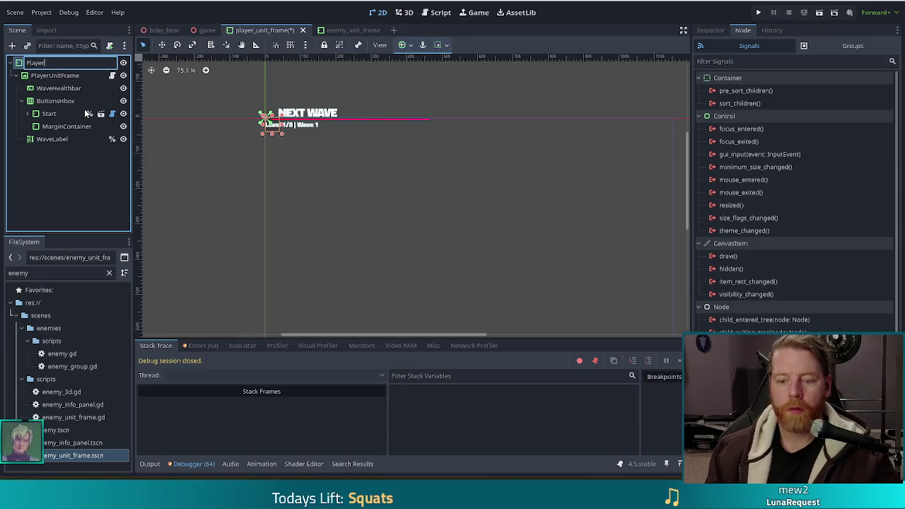
text(UnitFrame)
key(Return)
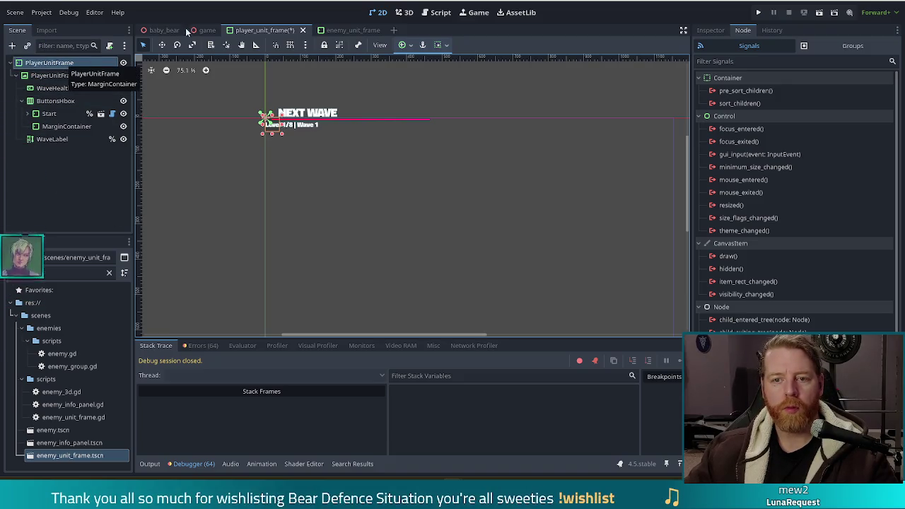
click(307, 30)
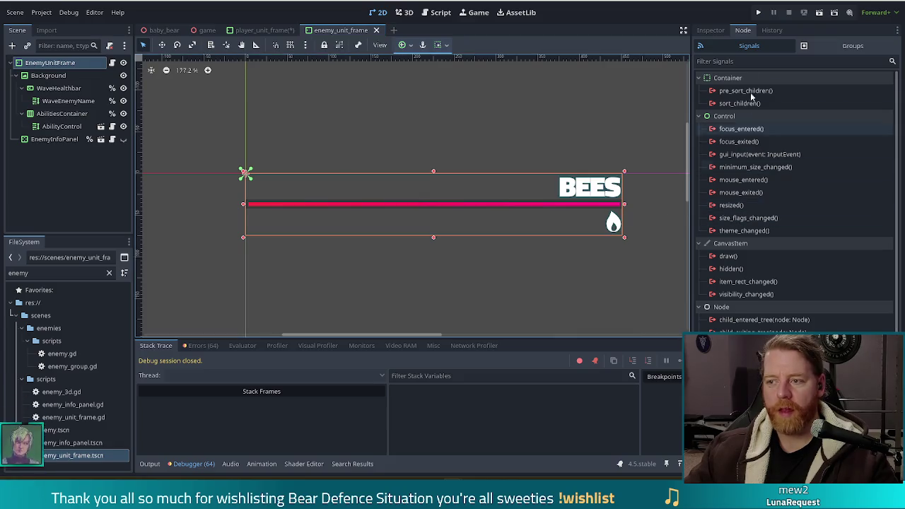
Step: Copy the enemy frame's 451×74 Custom Minimum Size, revert it to 0×0, and save
click(710, 29)
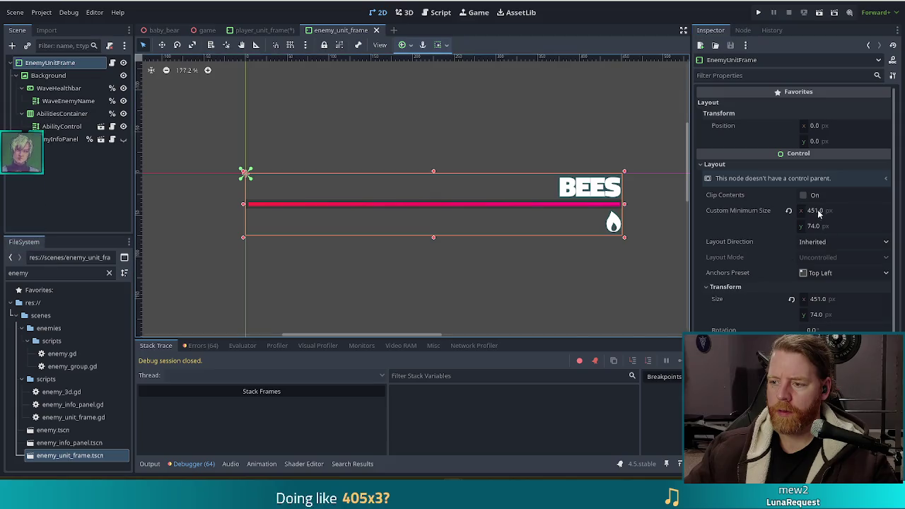
right_click(750, 210)
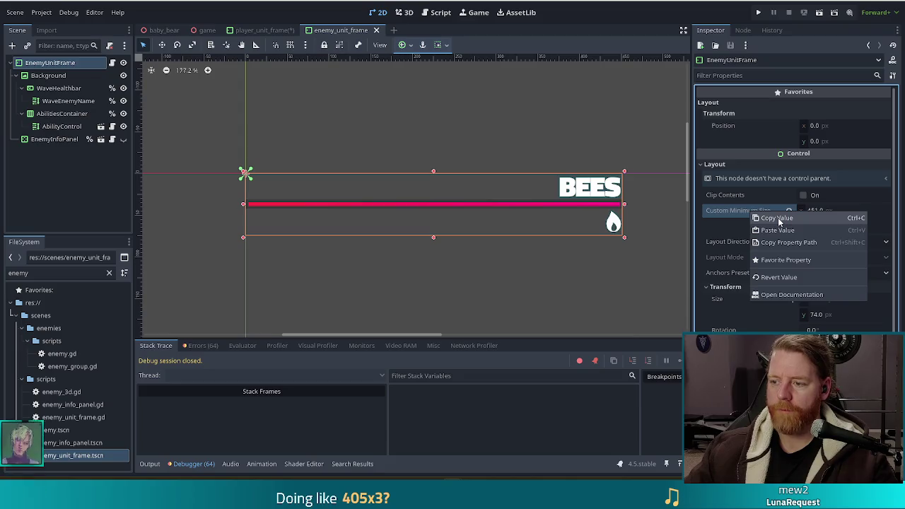
click(779, 219)
key(ctrl+s)
click(789, 211)
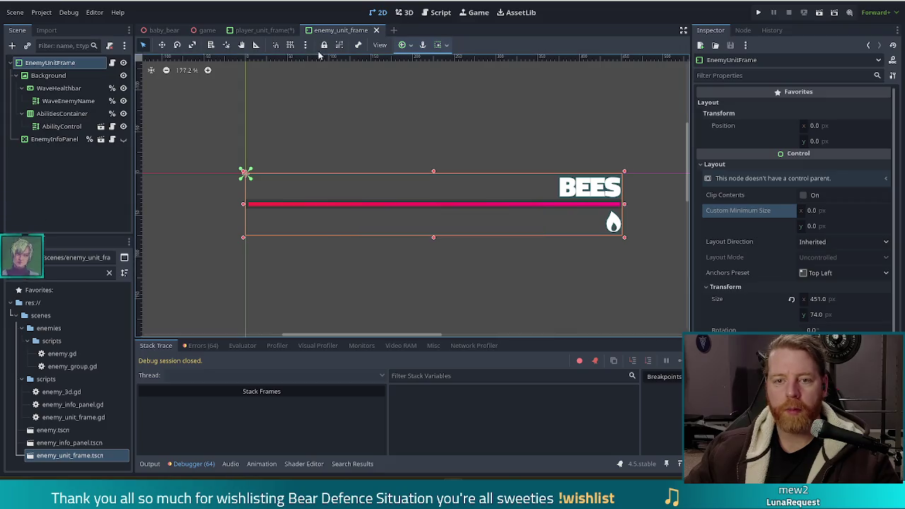
key(ctrl+s)
click(208, 29)
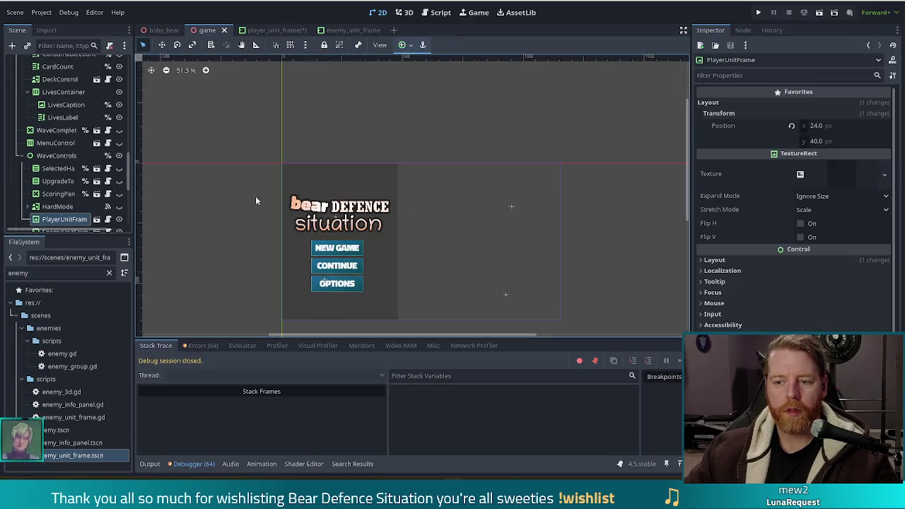
Step: Make the GameUI HUD visible in the game scene's viewport
scroll(102, 136, up, 5)
scroll(103, 137, up, 10)
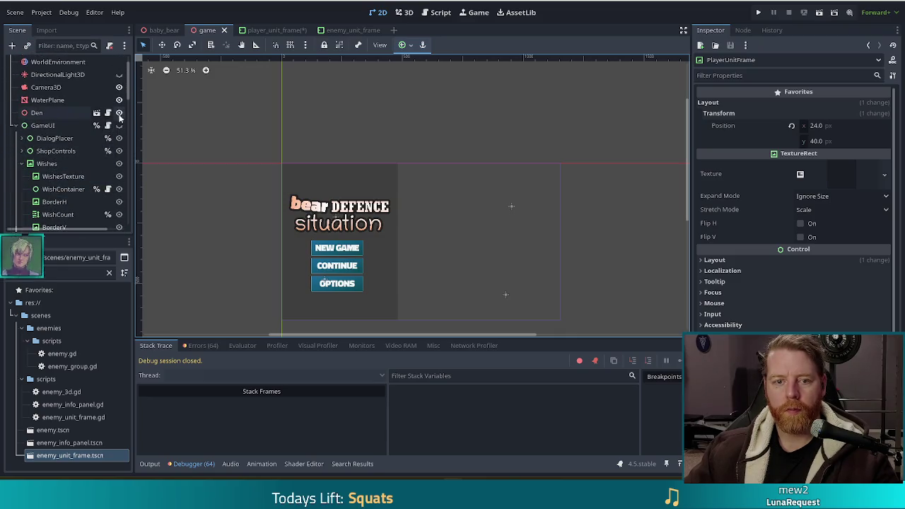
click(118, 125)
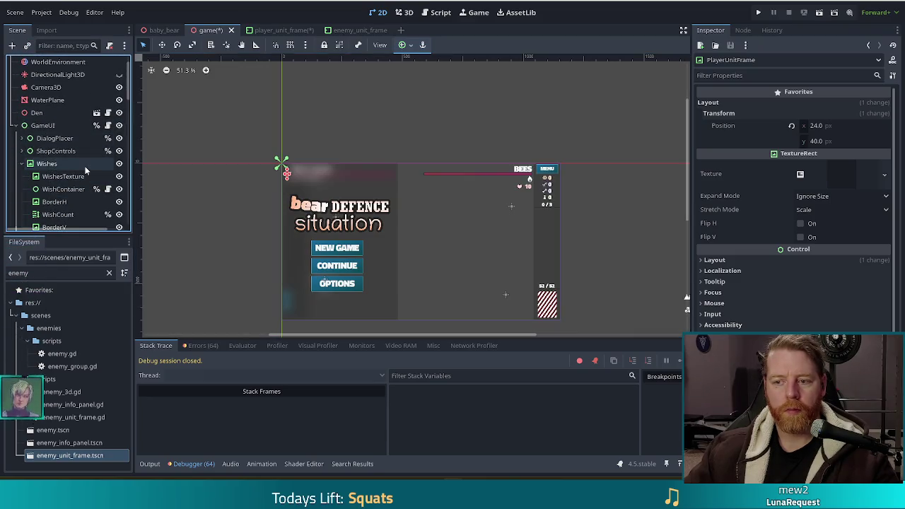
Step: Check EnemyUnitFrame's 451×74 transform size, then show the player frame's Layout properties
click(477, 176)
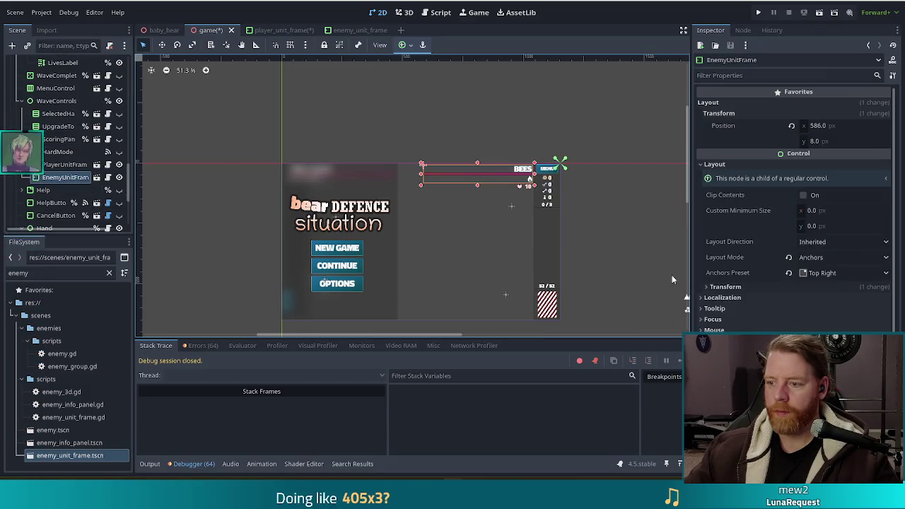
click(728, 286)
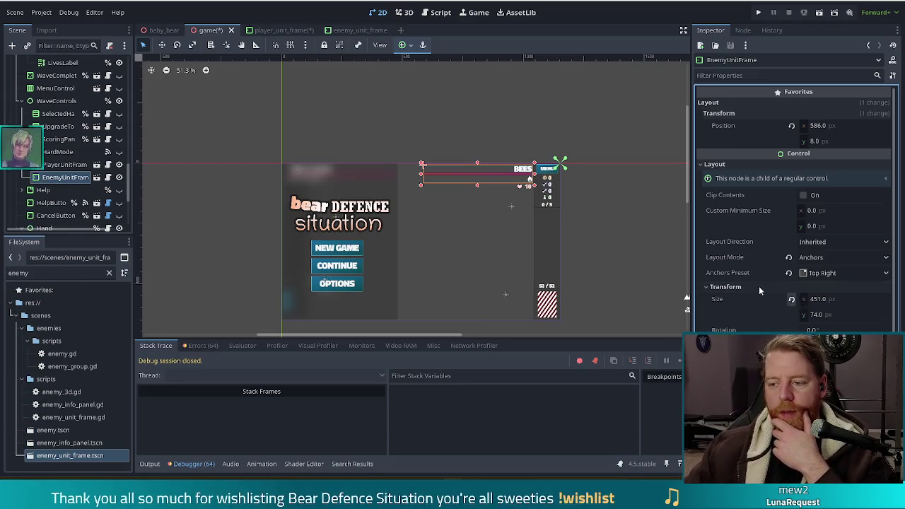
click(740, 288)
click(739, 287)
click(739, 287)
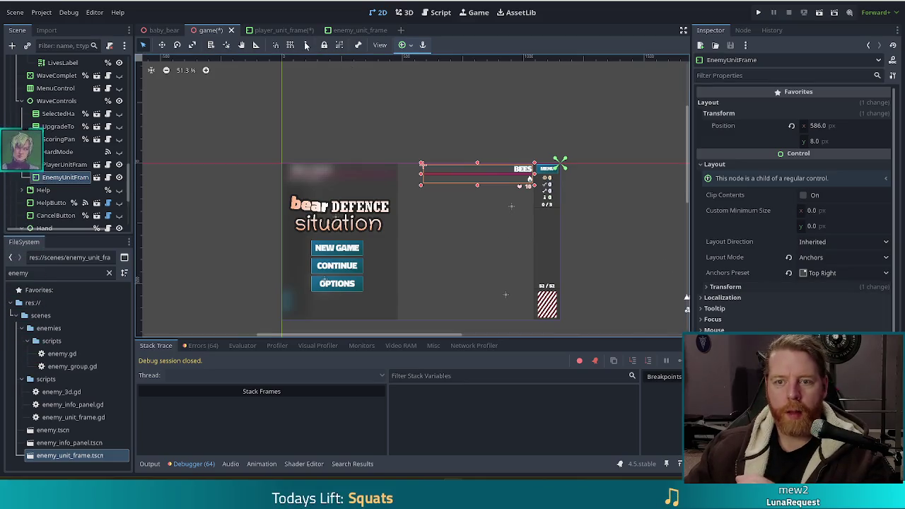
click(277, 30)
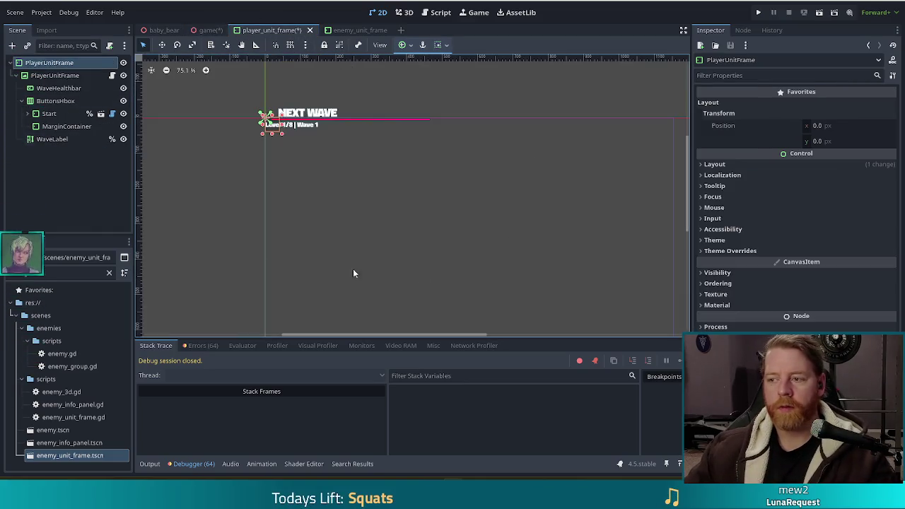
click(714, 164)
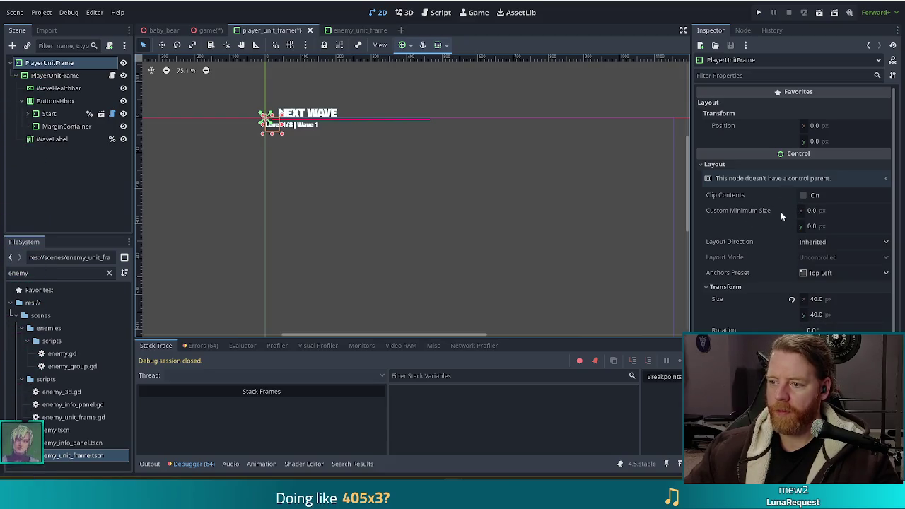
Step: Paste 451×74 as PlayerUnitFrame's minimum size and rename its inner frame node Background
right_click(751, 212)
click(777, 230)
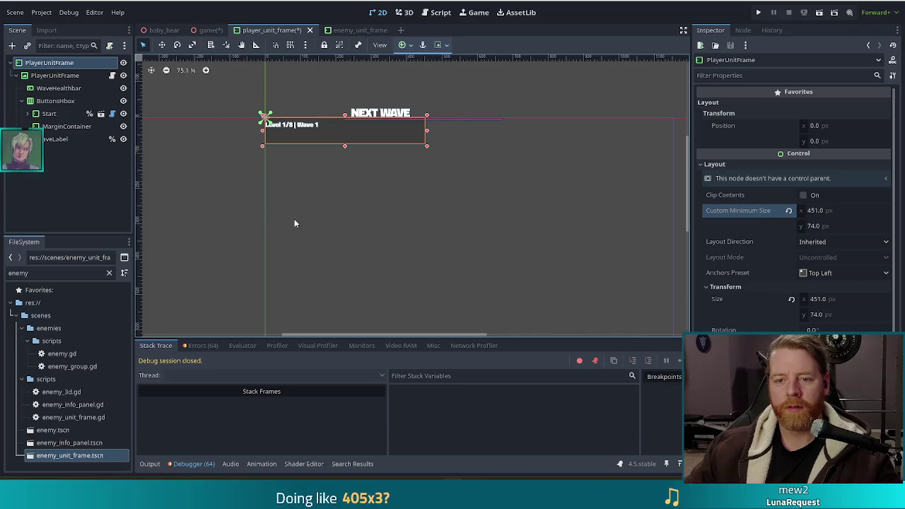
click(62, 75)
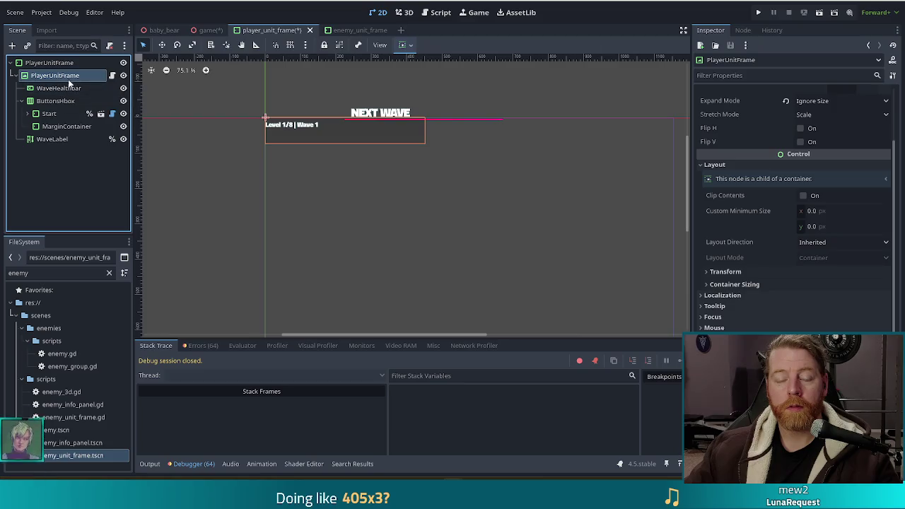
double_click(68, 76)
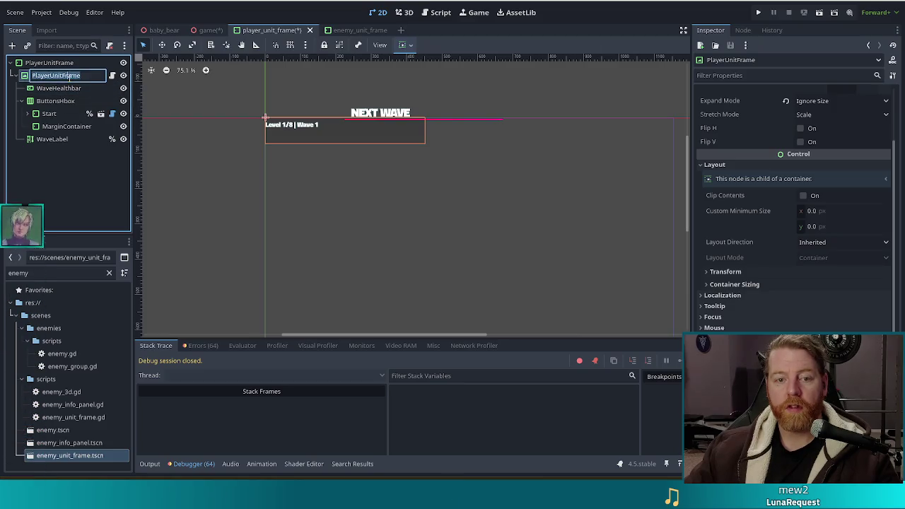
click(359, 29)
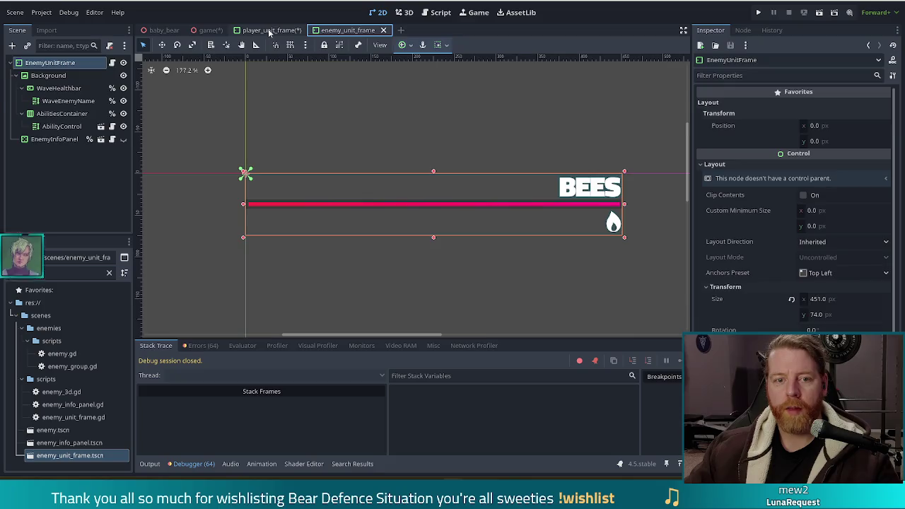
click(269, 30)
text(Background)
key(Return)
click(348, 30)
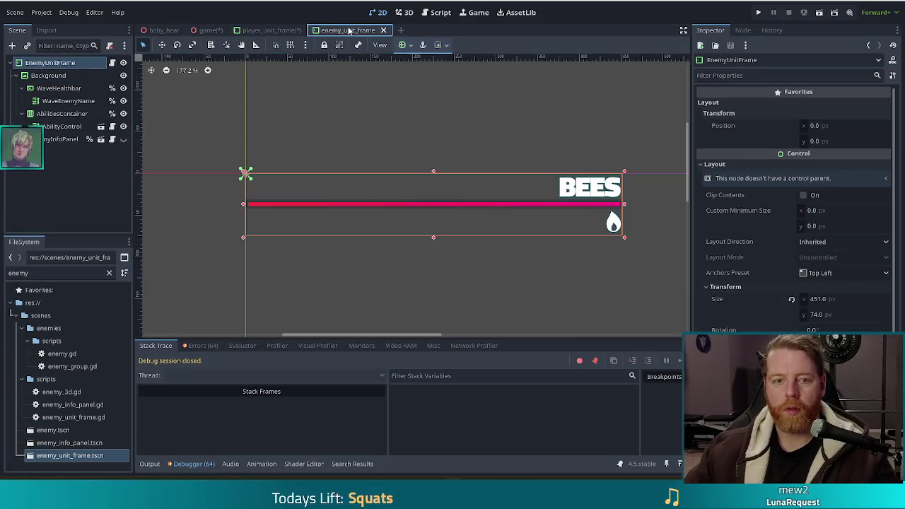
click(279, 32)
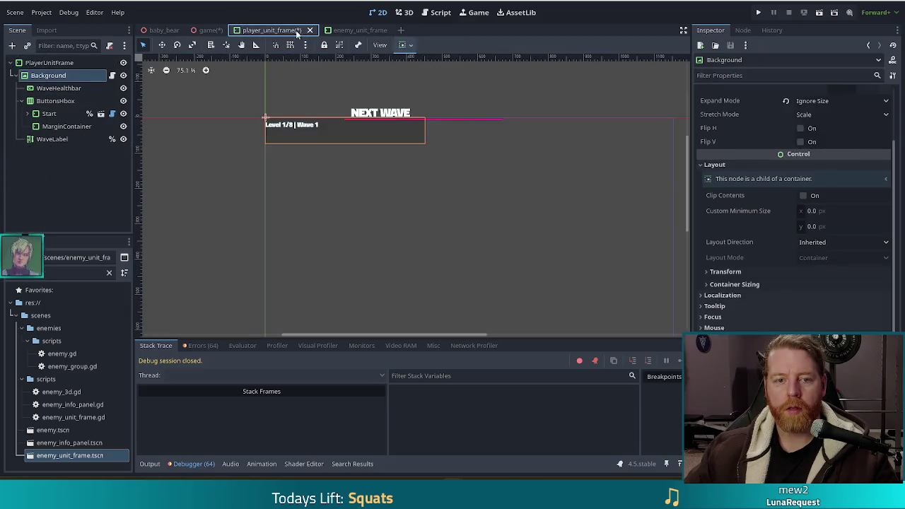
Step: Copy the enemy Background's 0 × 11 custom minimum size onto the player Background and save
click(349, 30)
click(289, 32)
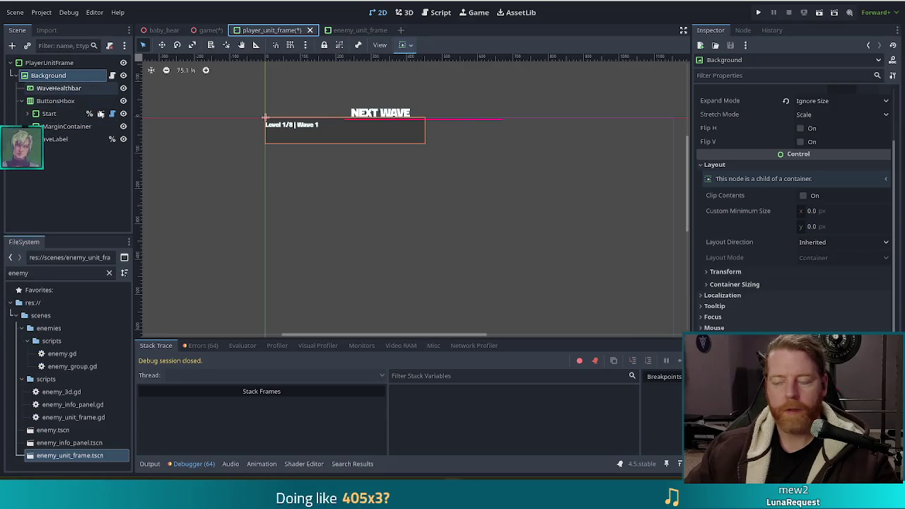
click(361, 29)
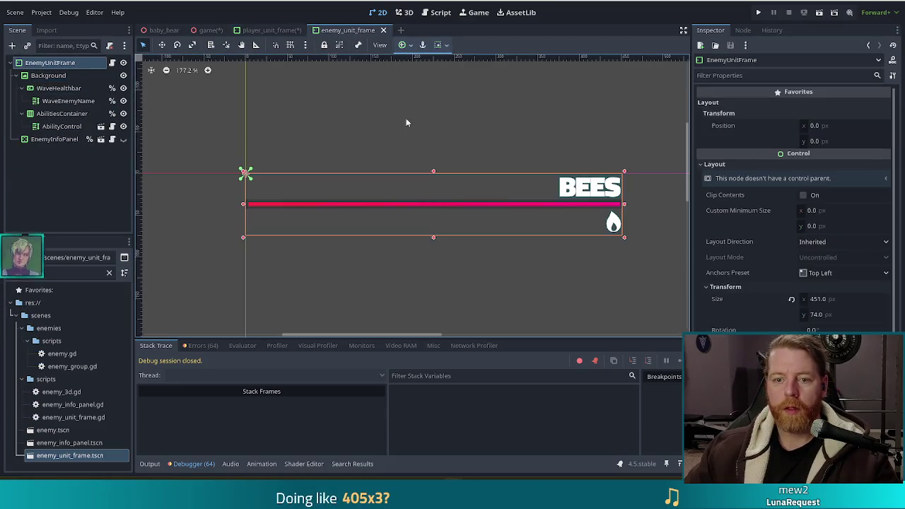
click(48, 88)
click(48, 75)
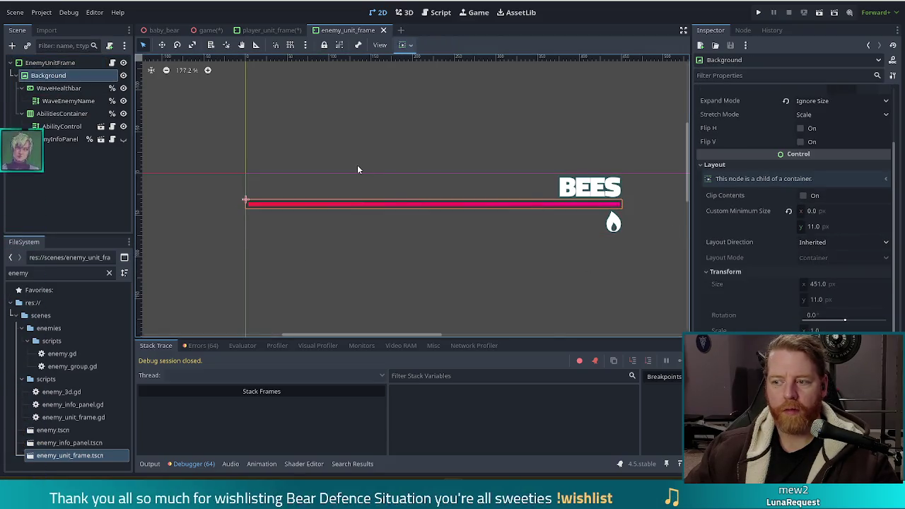
right_click(752, 211)
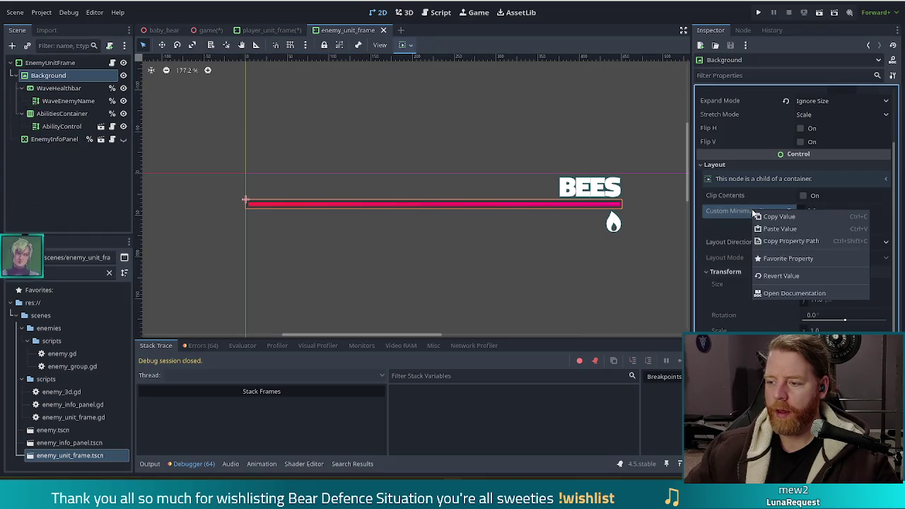
click(778, 228)
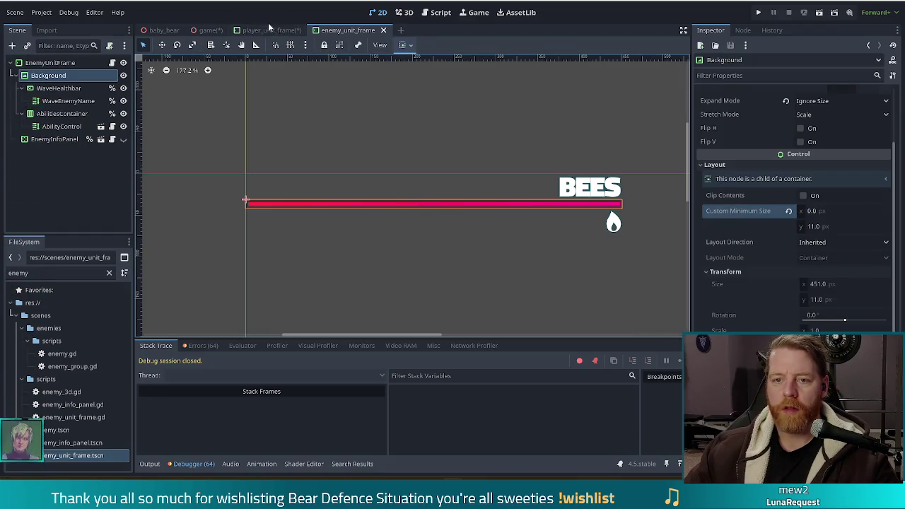
click(270, 30)
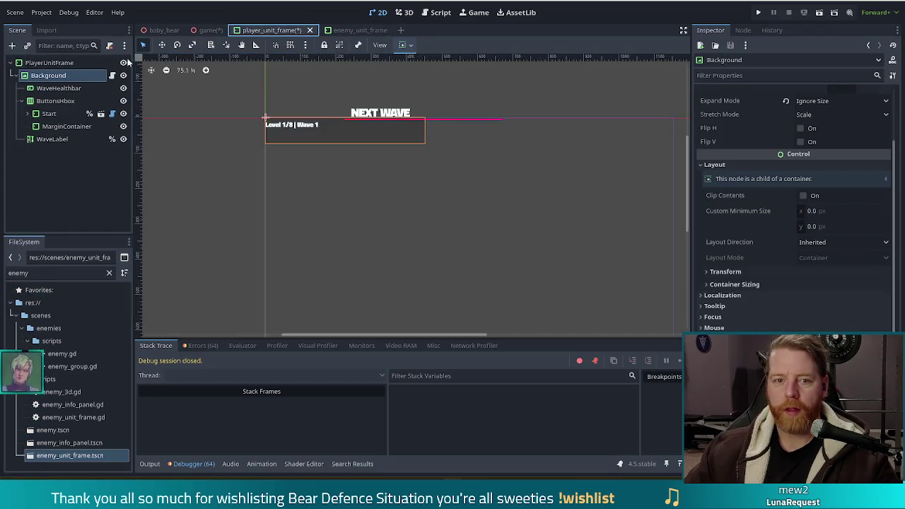
right_click(737, 209)
click(776, 226)
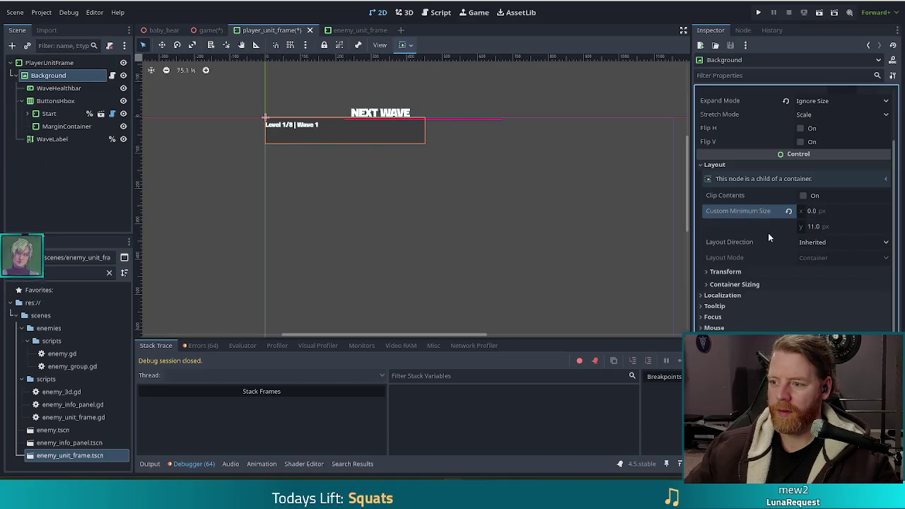
key(ctrl+s)
Step: Shrink the player Background to a 451 × 11 px bar
click(725, 271)
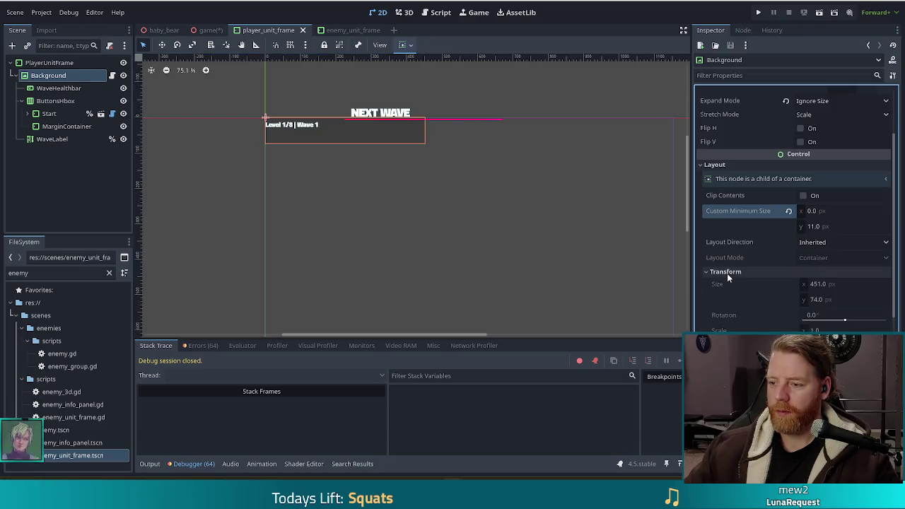
scroll(739, 290, down, 2)
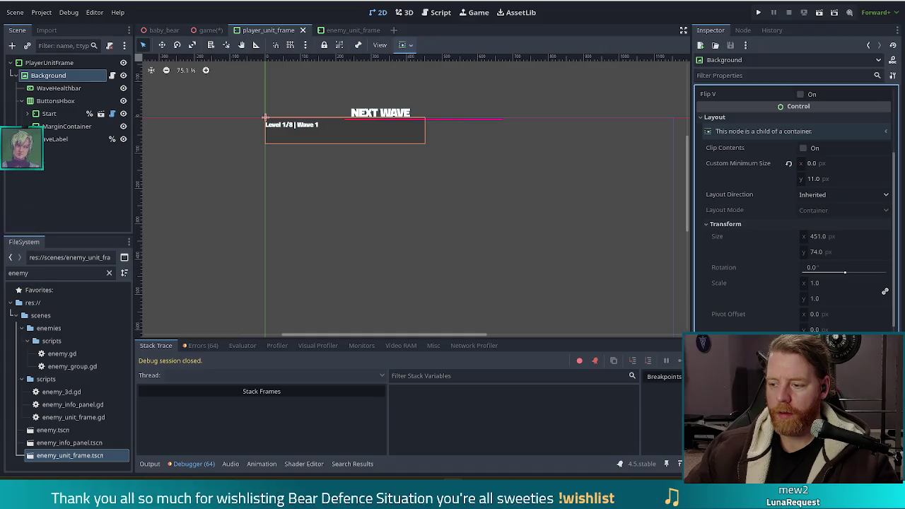
drag(265, 118, 265, 128)
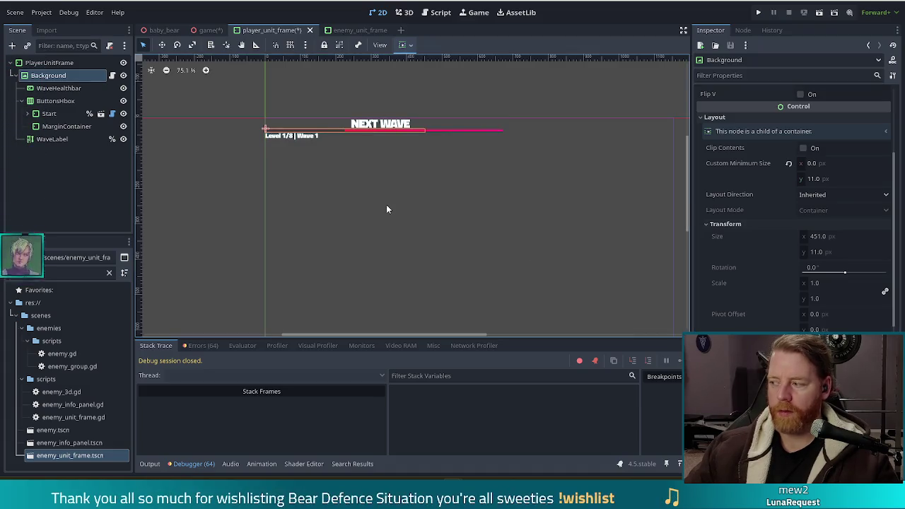
Step: Move WaveHealthbar to position 3, 3 by setting its Position X to 3
scroll(386, 151, up, 2)
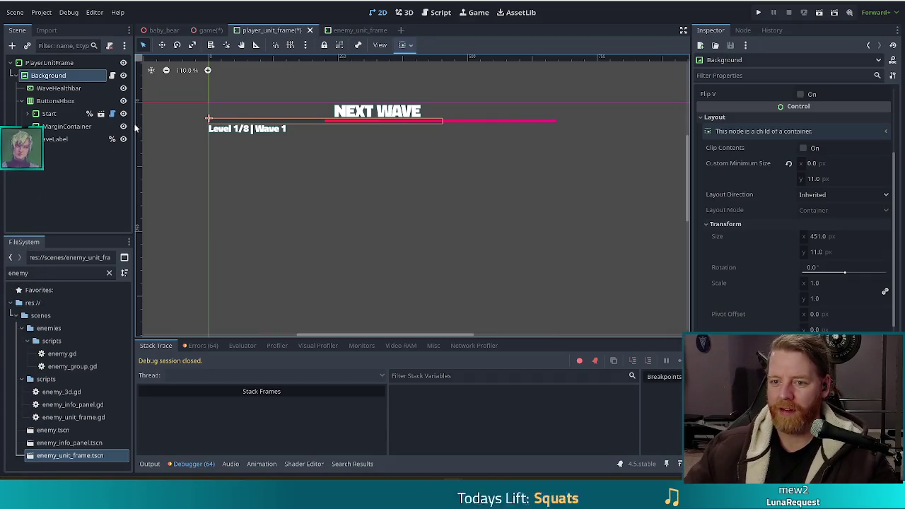
click(63, 88)
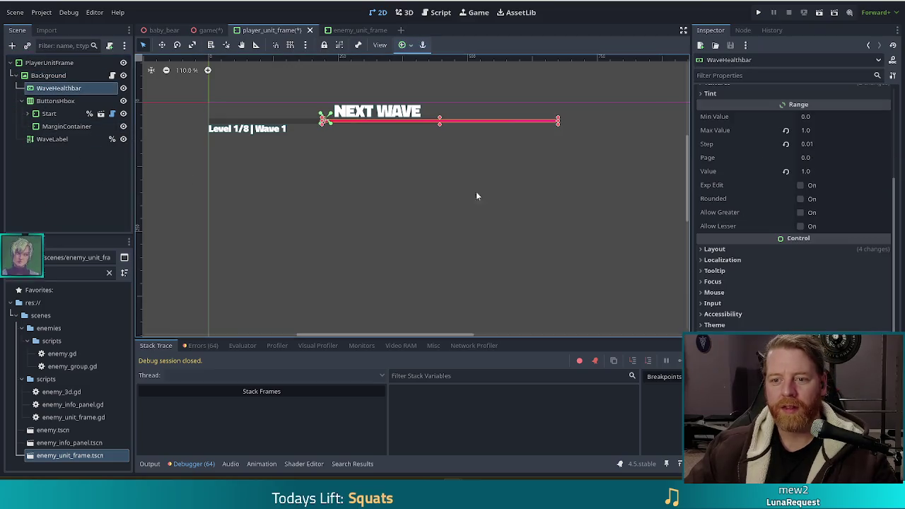
scroll(788, 180, up, 5)
click(828, 125)
text(3)
key(Return)
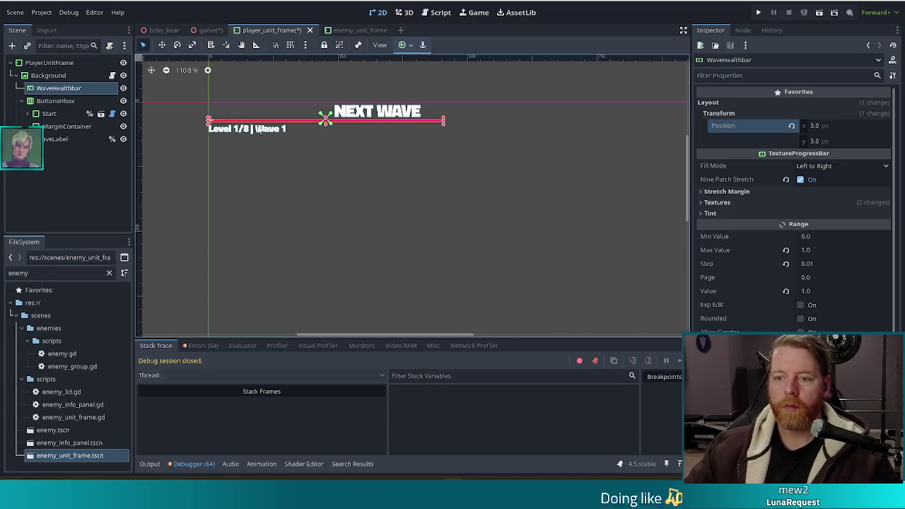
scroll(262, 198, up, 4)
scroll(500, 178, down, 2)
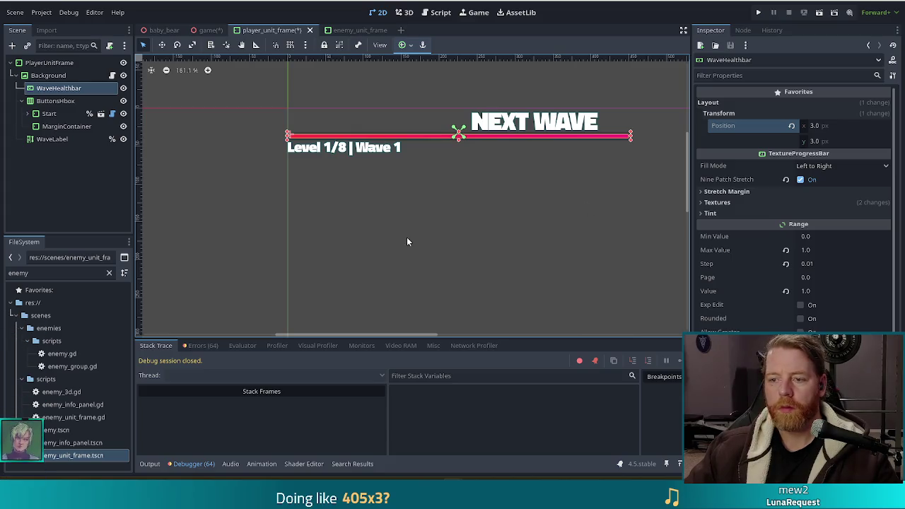
click(516, 124)
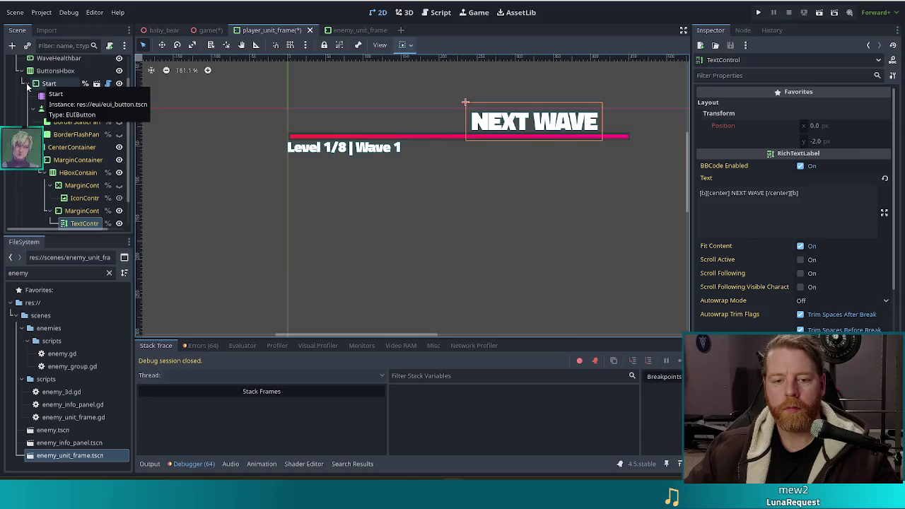
click(26, 84)
right_click(51, 115)
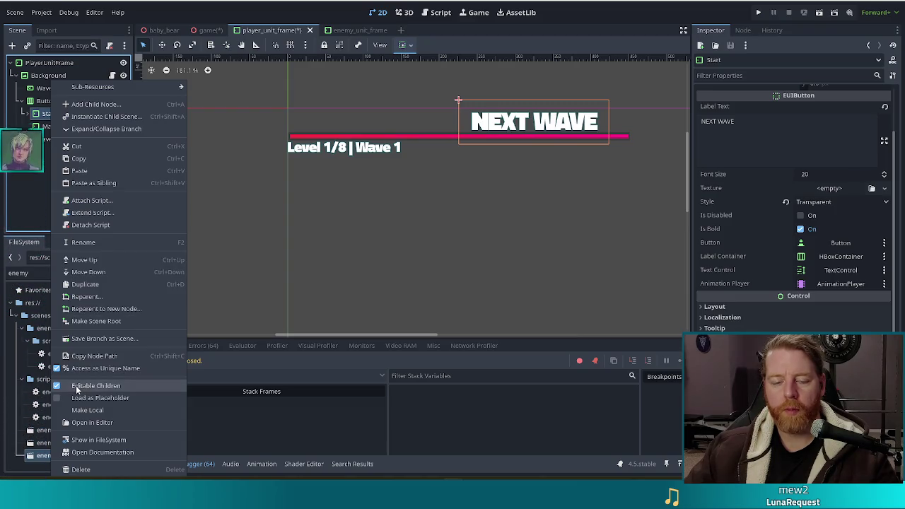
click(76, 386)
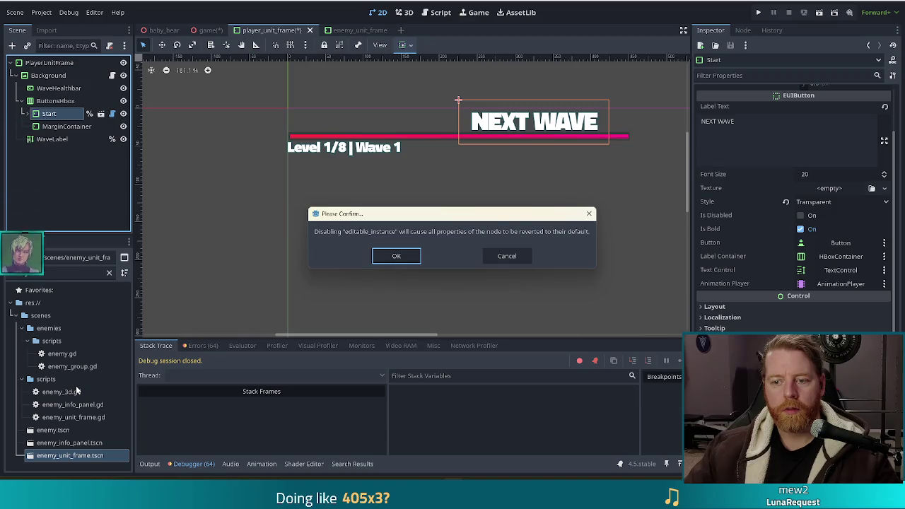
click(511, 256)
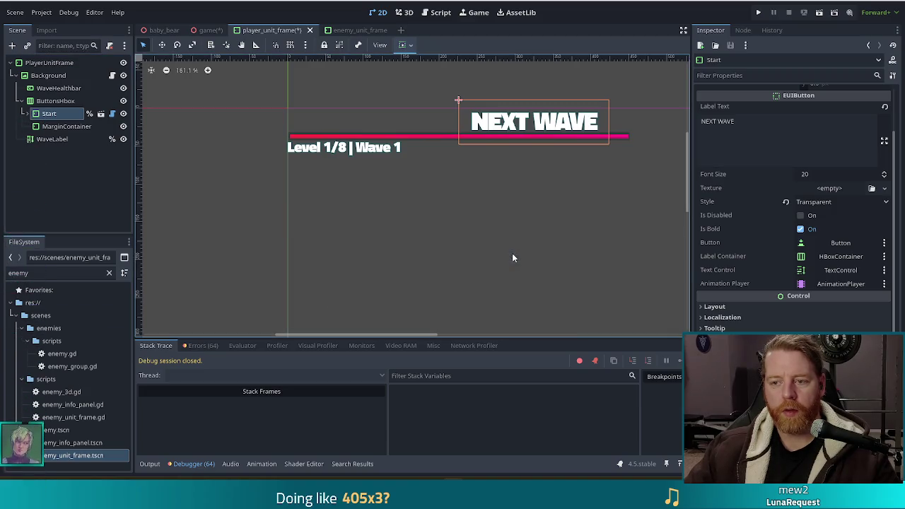
key(Up)
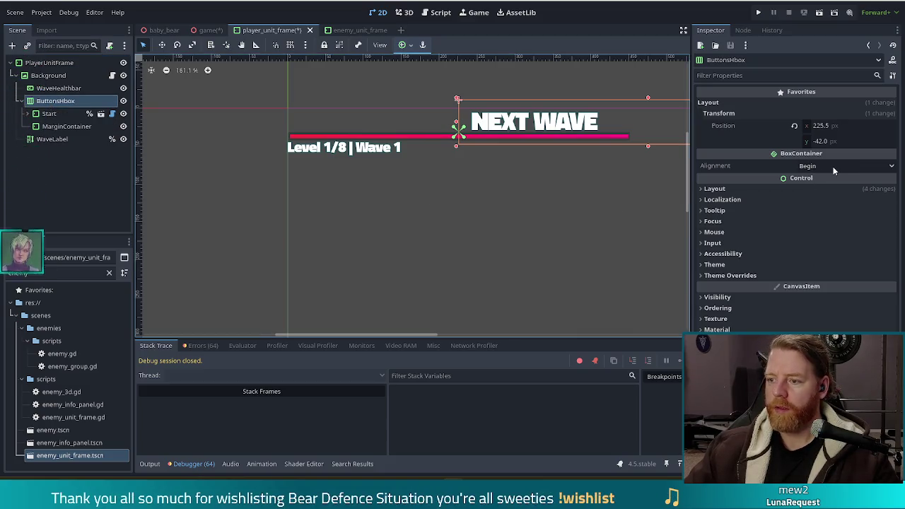
Step: Give ButtonsHbox the Center Left anchor preset and save the player unit frame scene
click(714, 189)
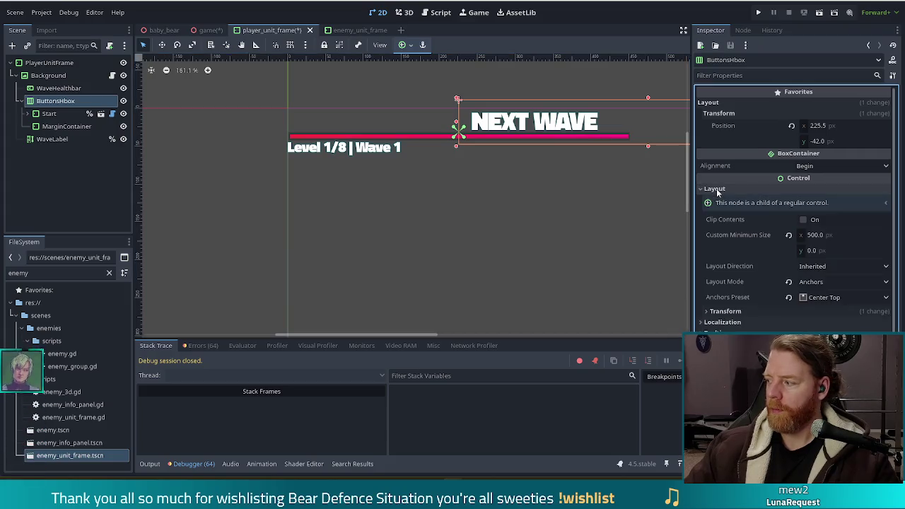
click(815, 300)
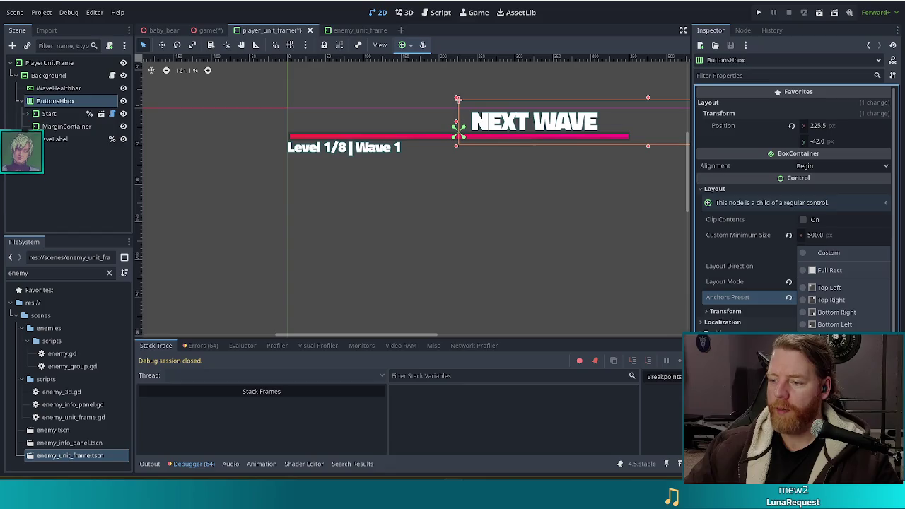
click(834, 337)
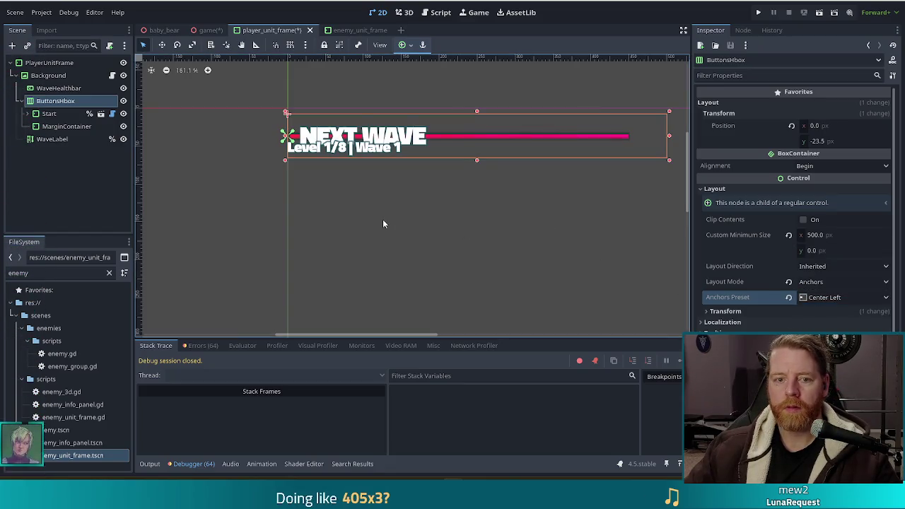
click(778, 311)
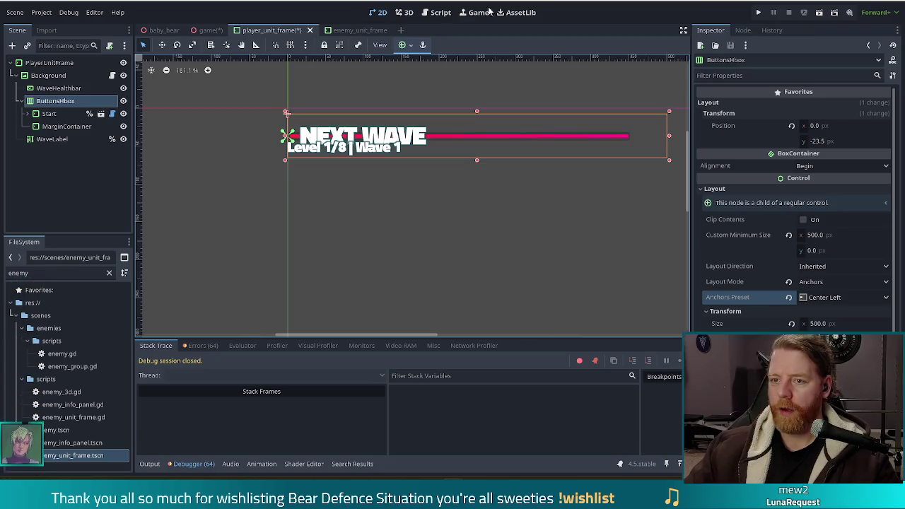
key(ctrl+s)
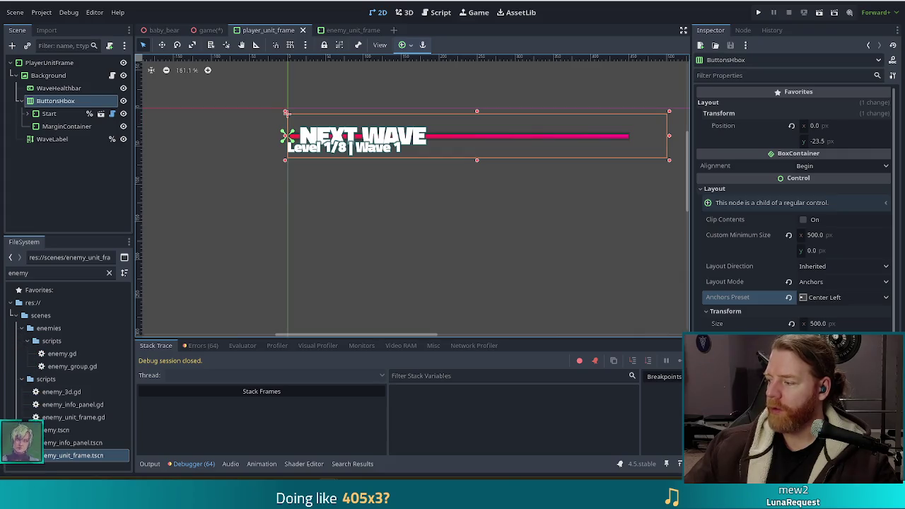
key(alt+Tab)
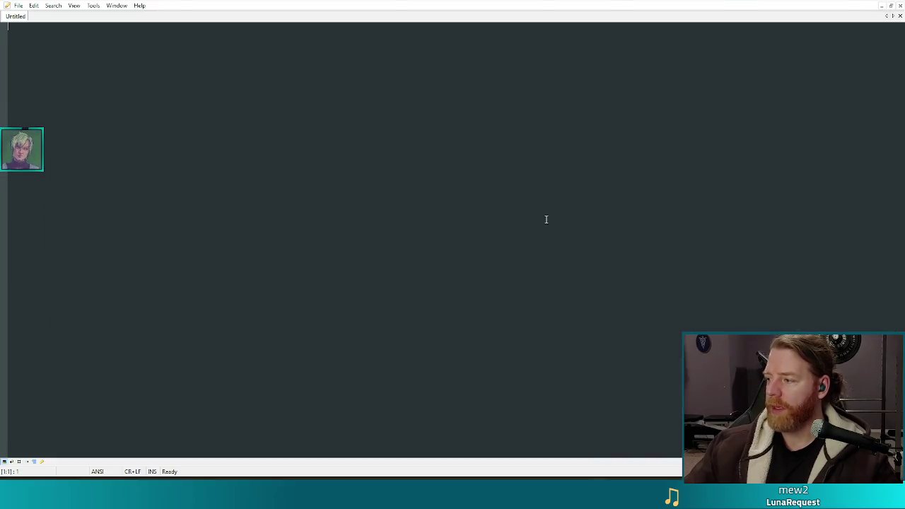
Step: List chapel, wardstone, aria and rozzies one per line and enlarge the text
key(Return)
key(Return)
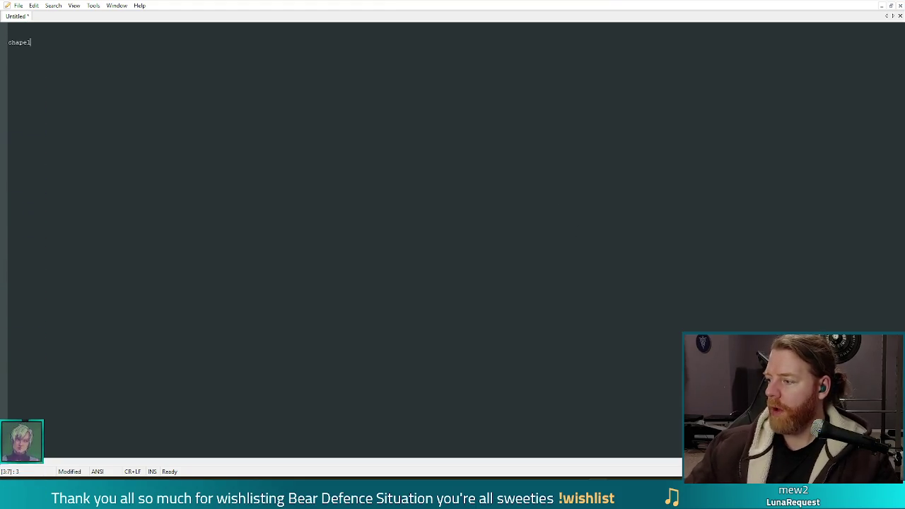
text(rdstone)
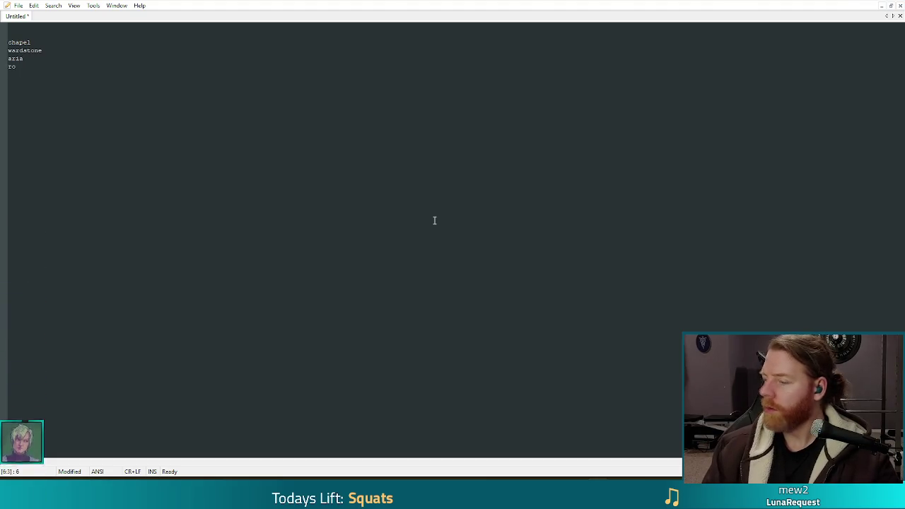
text(s)
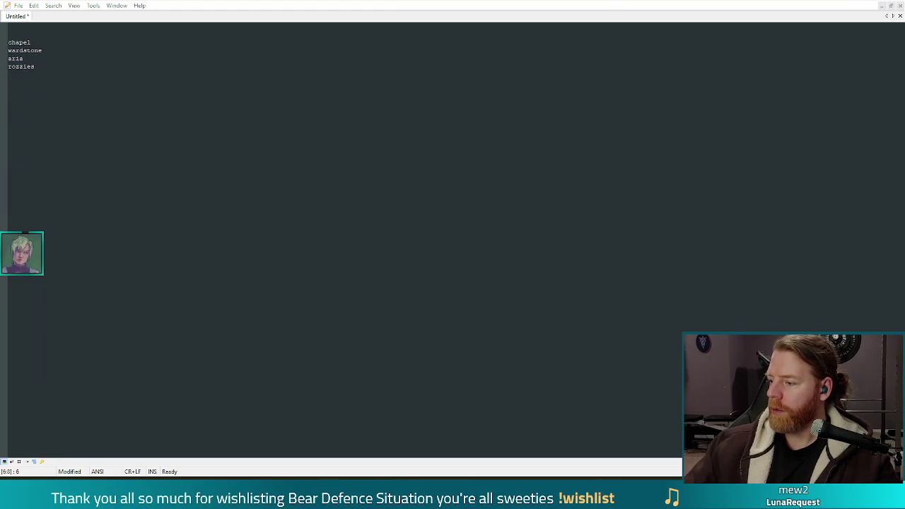
ctrl+scroll(158, 102, up, 8)
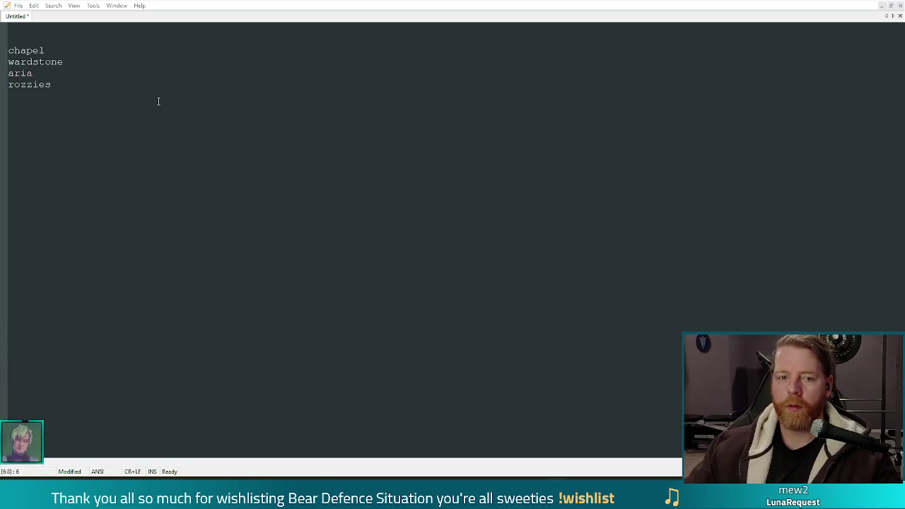